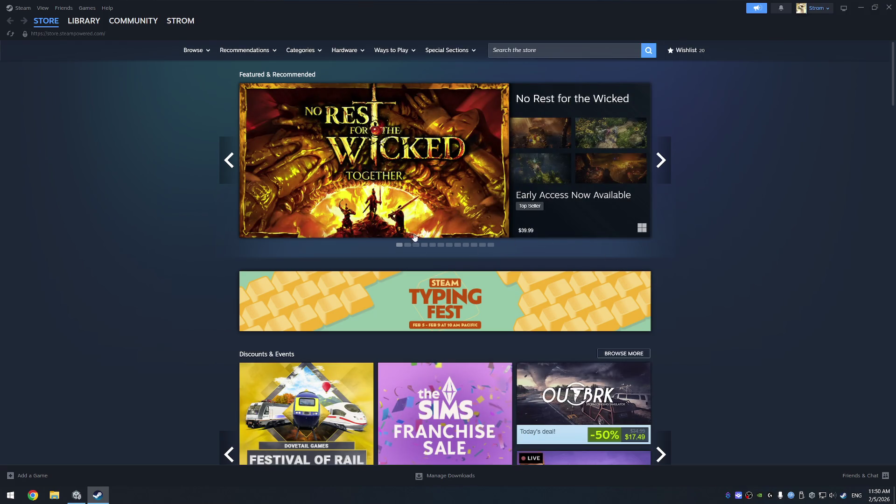
# Step: Open Steam's Downloads page and start the scheduled Bongo Cat download now
pyautogui.moveTo(390, 169)
pyautogui.click(430, 476)
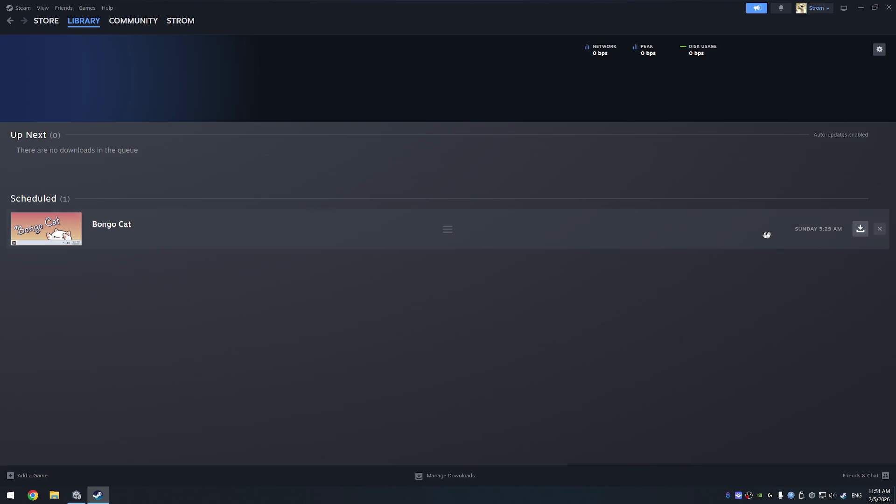
pyautogui.click(862, 230)
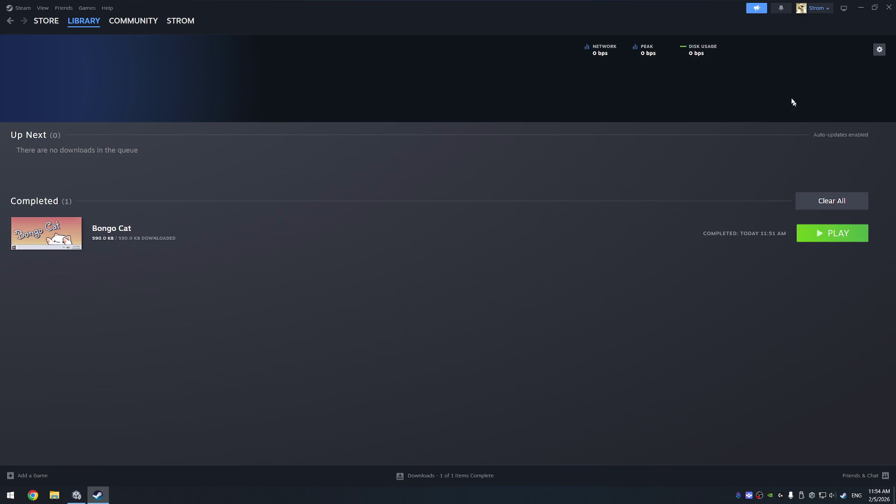
# Step: Go to the Steam Library home view
pyautogui.click(77, 29)
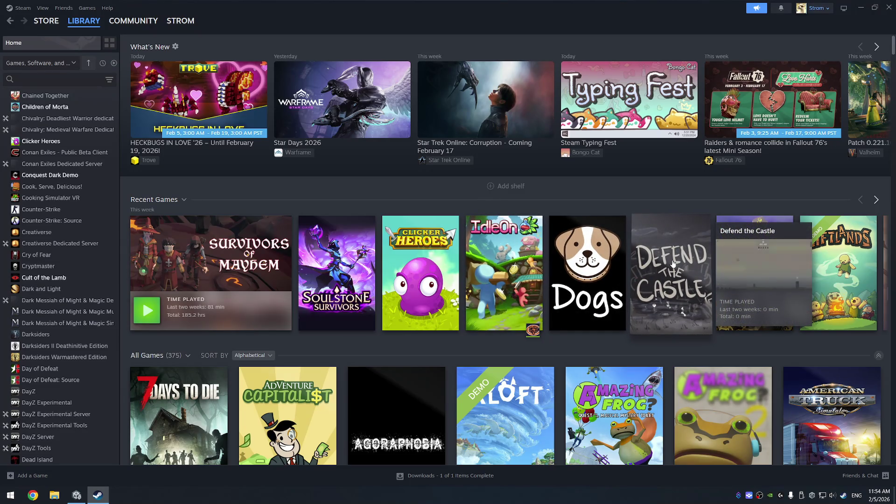
# Step: Scroll the Recent Games shelf and open Defend the Castle's library page
pyautogui.hscroll(5, 673, 263)
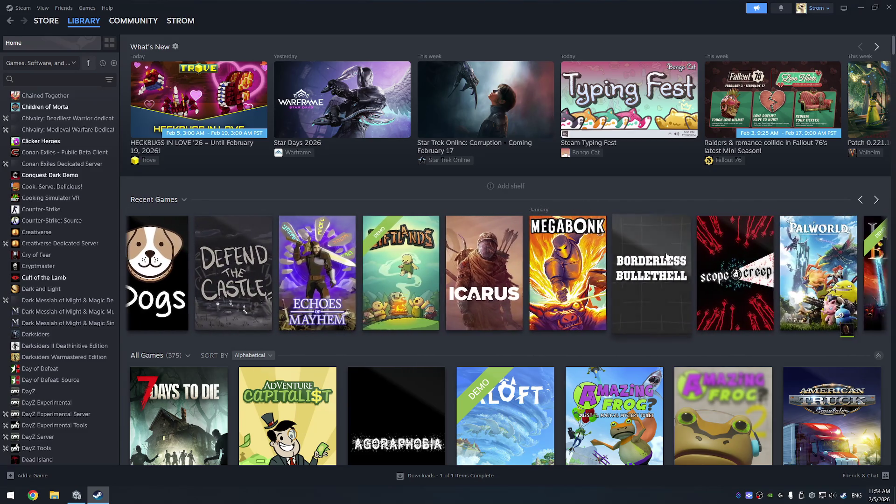
pyautogui.hscroll(1, 654, 277)
pyautogui.hscroll(4, 653, 277)
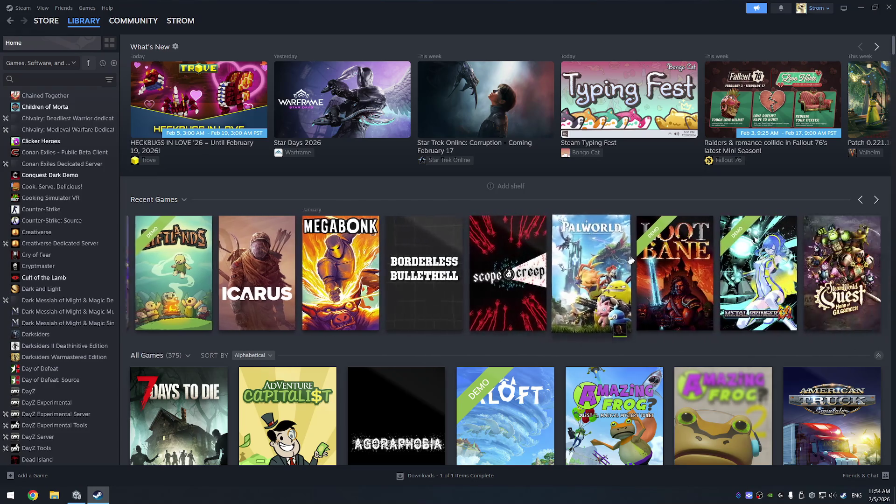
pyautogui.hscroll(-8, 618, 256)
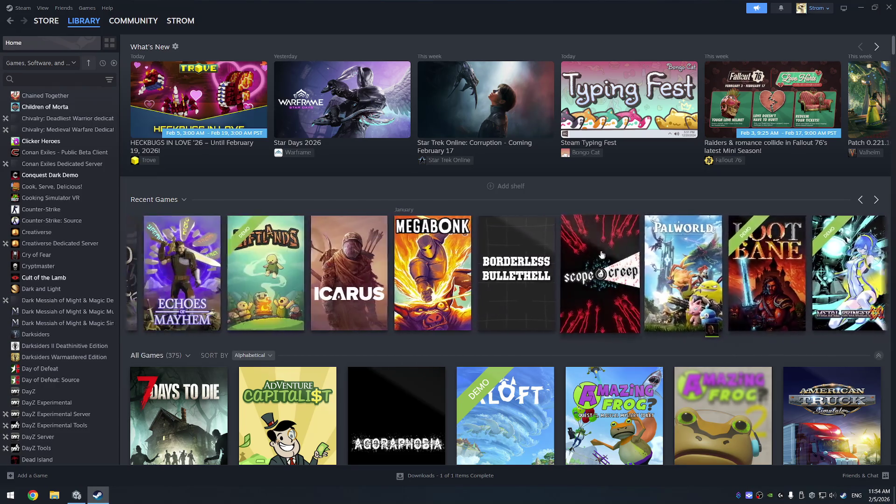
pyautogui.click(536, 279)
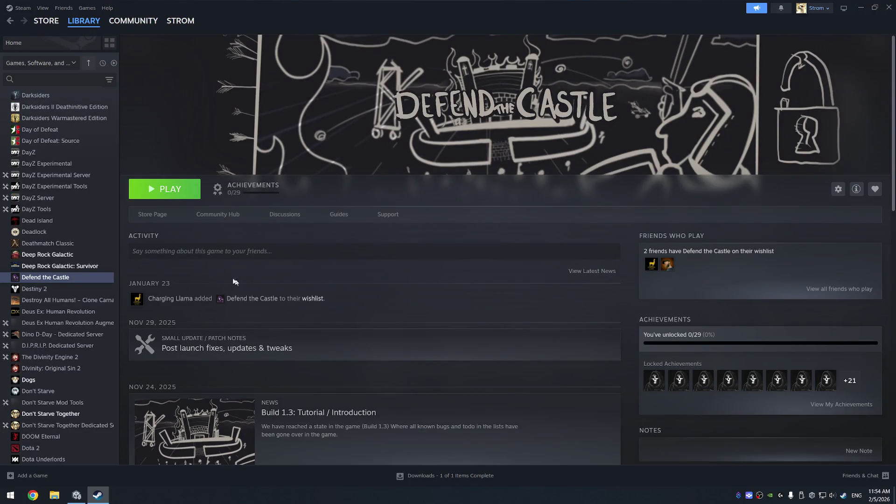
# Step: Open Defend the Castle's store page, launch the game, and go to its settings screen
pyautogui.click(154, 216)
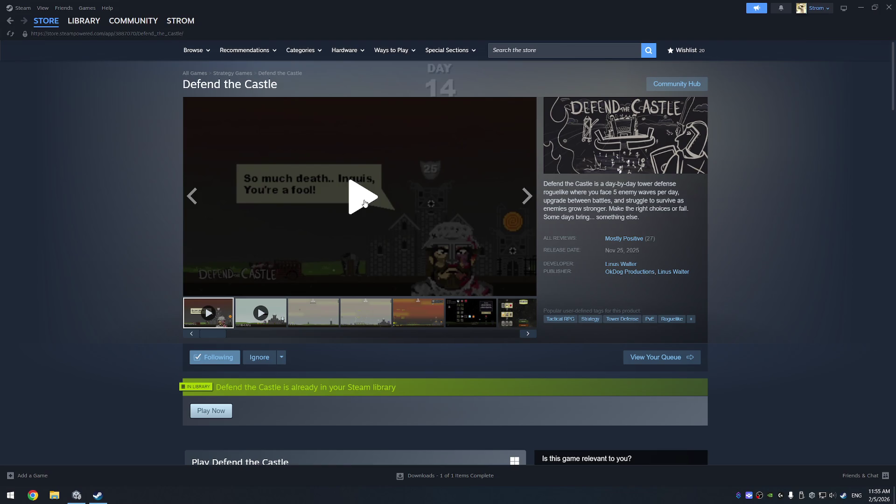
pyautogui.click(209, 412)
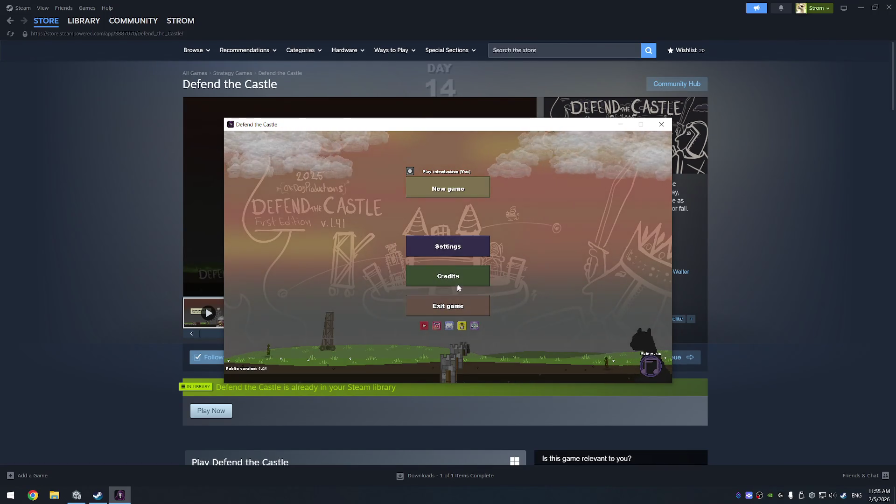
pyautogui.click(472, 252)
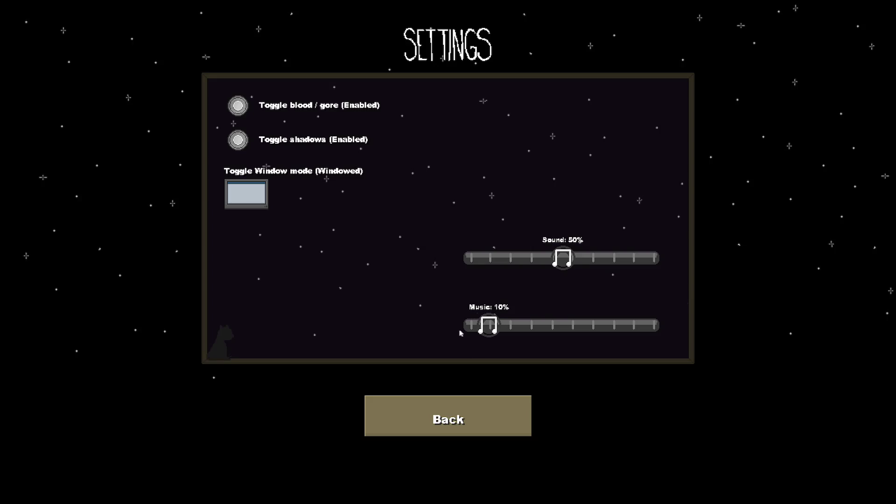
# Step: Try the Music and Sound volume sliders, return to the main menu, and quit the game
pyautogui.moveTo(460, 332)
pyautogui.mouseDown()
pyautogui.moveTo(553, 325)
pyautogui.moveTo(473, 327)
pyautogui.moveTo(532, 315)
pyautogui.moveTo(450, 382)
pyautogui.mouseUp()
pyautogui.moveTo(565, 323); pyautogui.dragTo(587, 322)
pyautogui.moveTo(528, 262)
pyautogui.mouseDown()
pyautogui.moveTo(477, 268)
pyautogui.moveTo(472, 286)
pyautogui.mouseUp()
pyautogui.moveTo(563, 259); pyautogui.dragTo(467, 258)
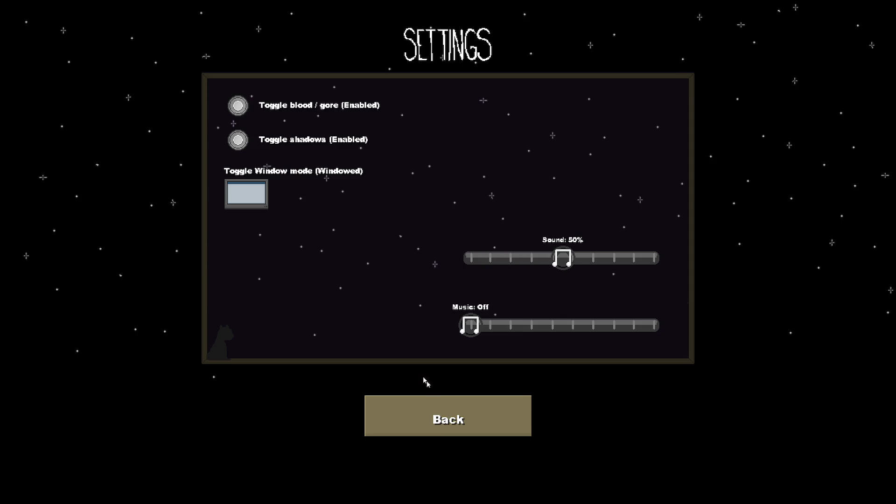
pyautogui.click(470, 420)
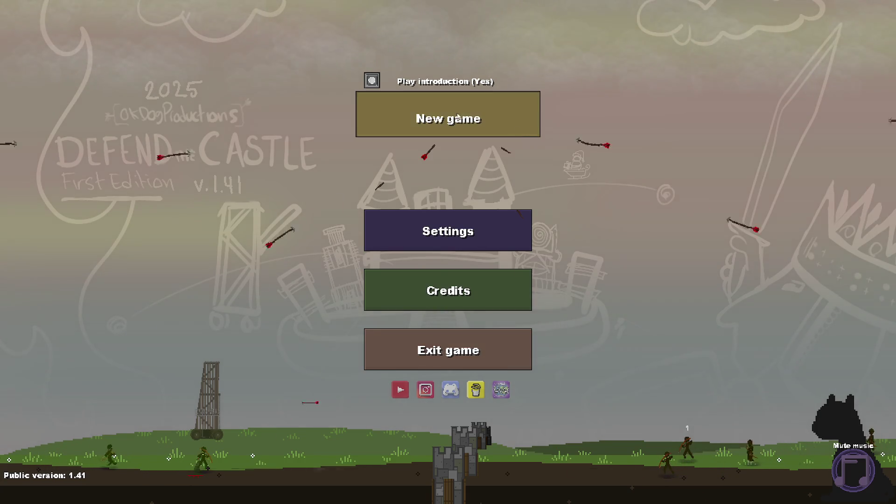
pyautogui.click(449, 350)
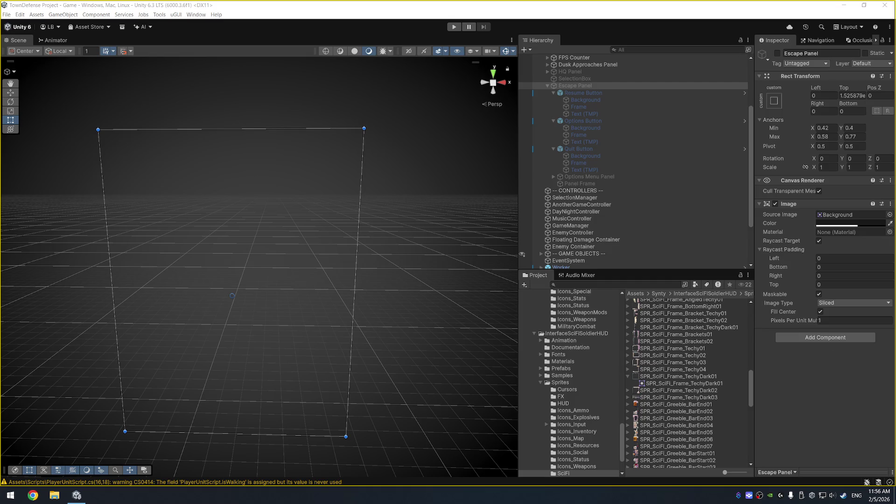
# Step: Bring up the ProPixelizer Asset Store page in a maximized browser window
pyautogui.hotkey('alt', 'Tab')
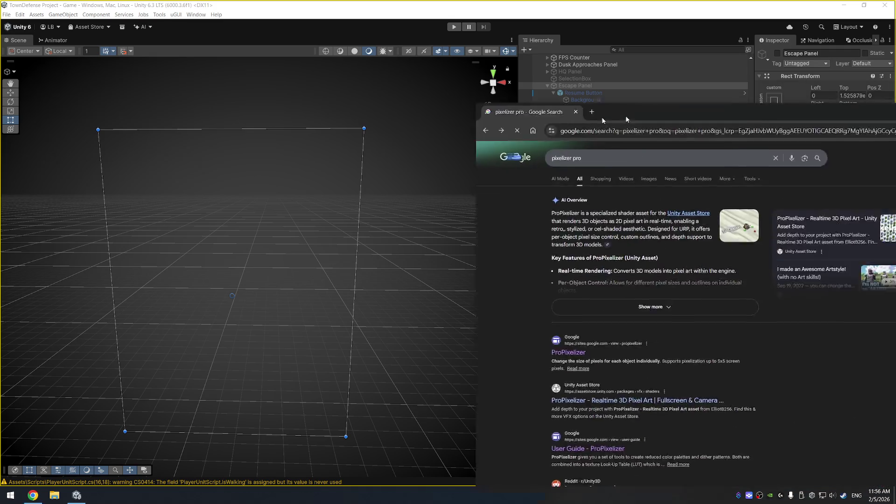
pyautogui.click(146, 279)
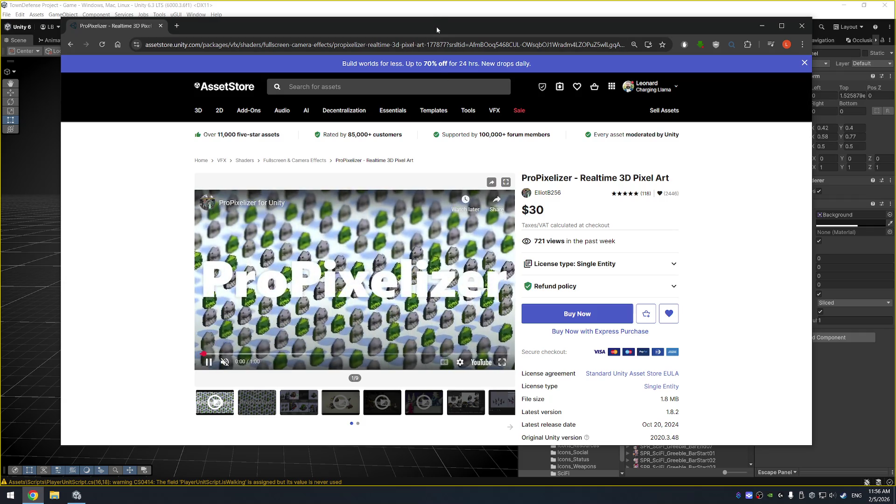
pyautogui.doubleClick(436, 26)
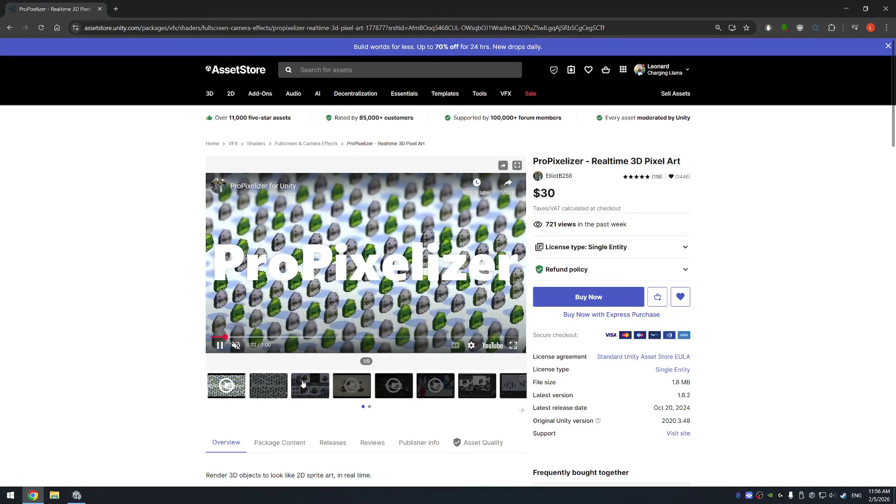
# Step: Watch the Desert Chase demo video full screen, skipping ahead, then exit full screen
pyautogui.click(302, 384)
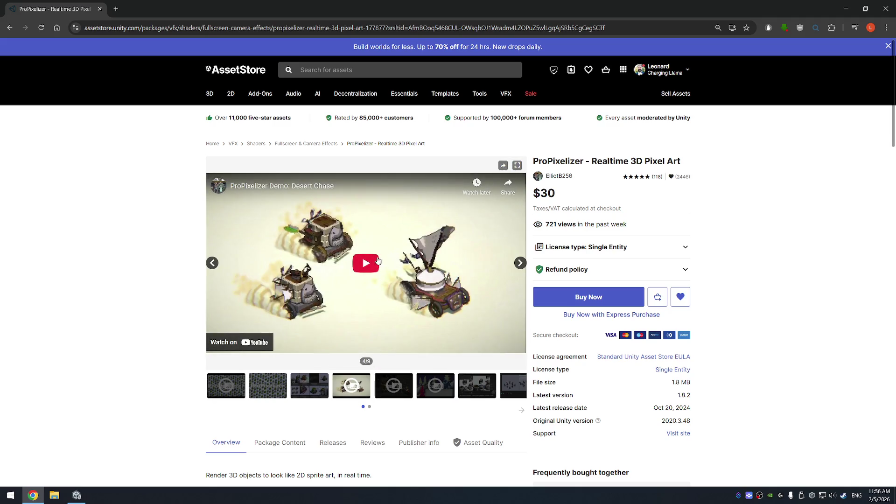
pyautogui.click(367, 264)
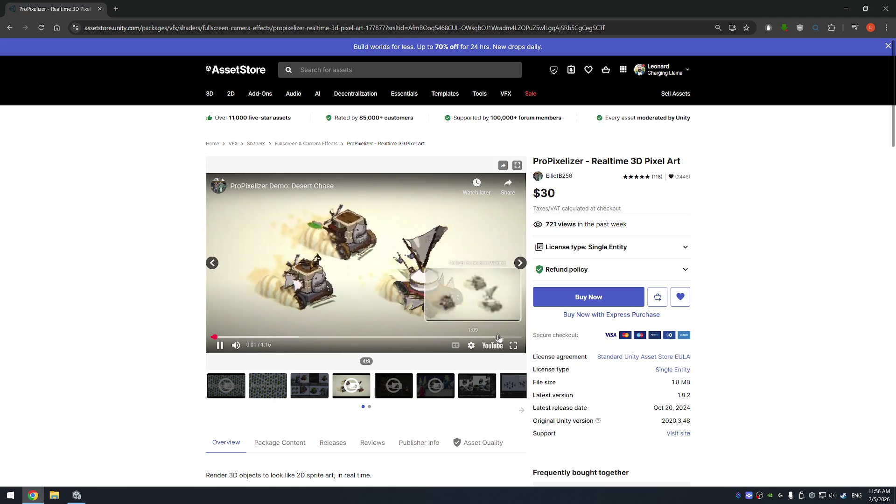
pyautogui.click(514, 346)
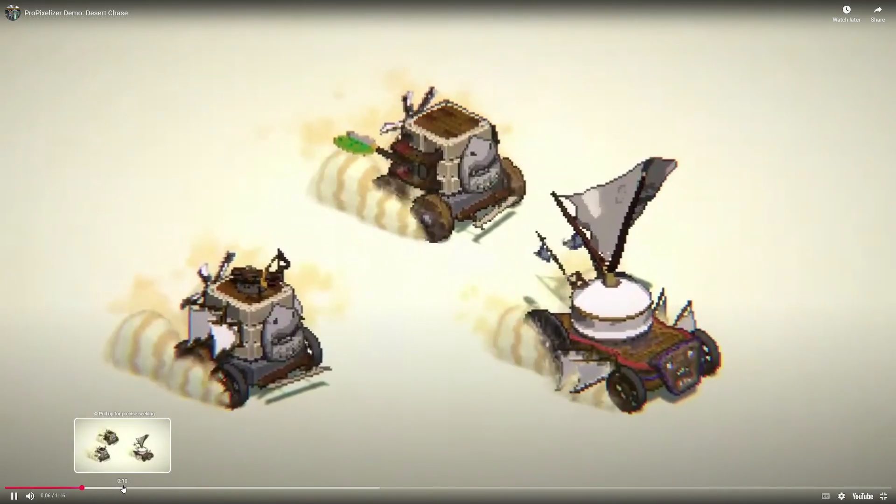
pyautogui.click(133, 488)
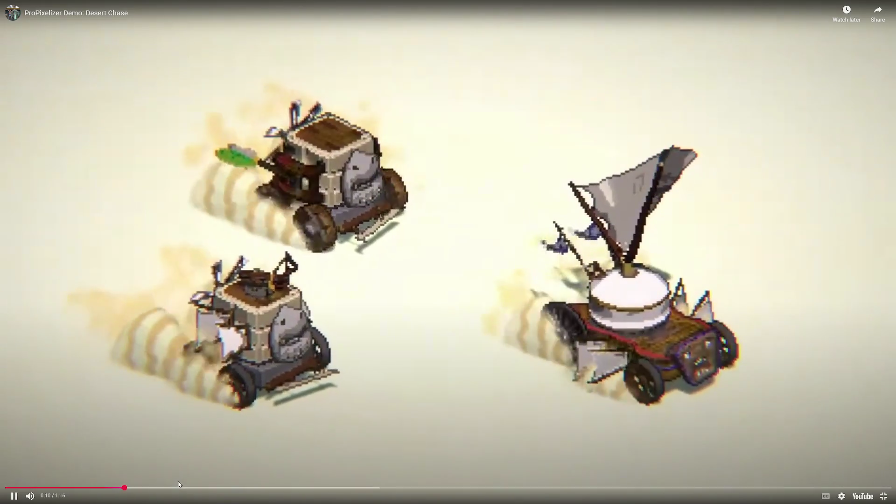
pyautogui.click(187, 488)
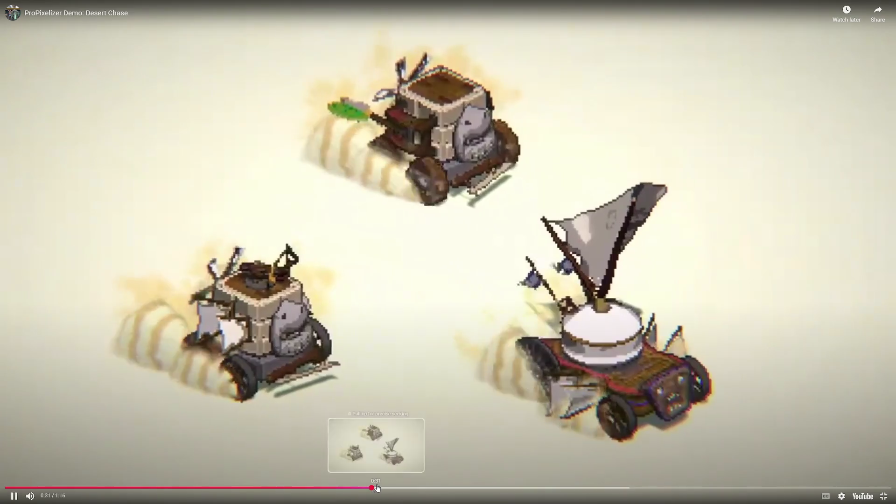
pyautogui.doubleClick(439, 326)
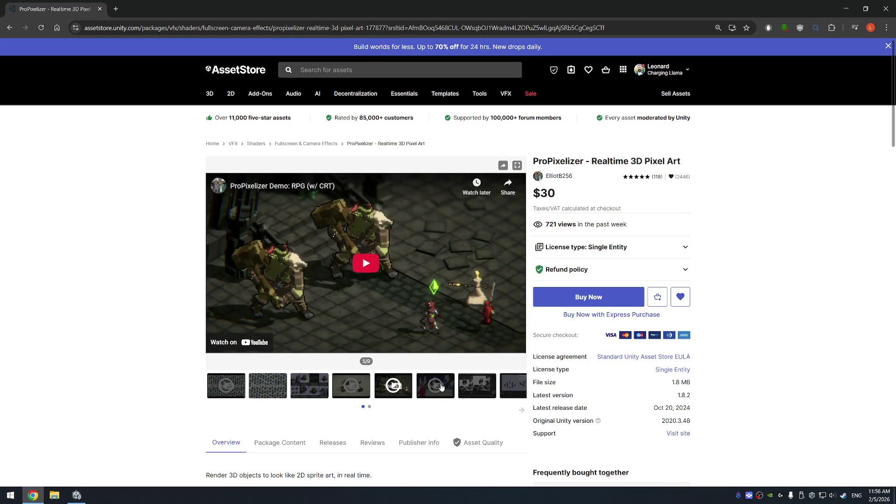
# Step: Browse the remaining gallery slides, view the Realtime light and shadow image, then close the browser
pyautogui.click(481, 386)
pyautogui.click(509, 386)
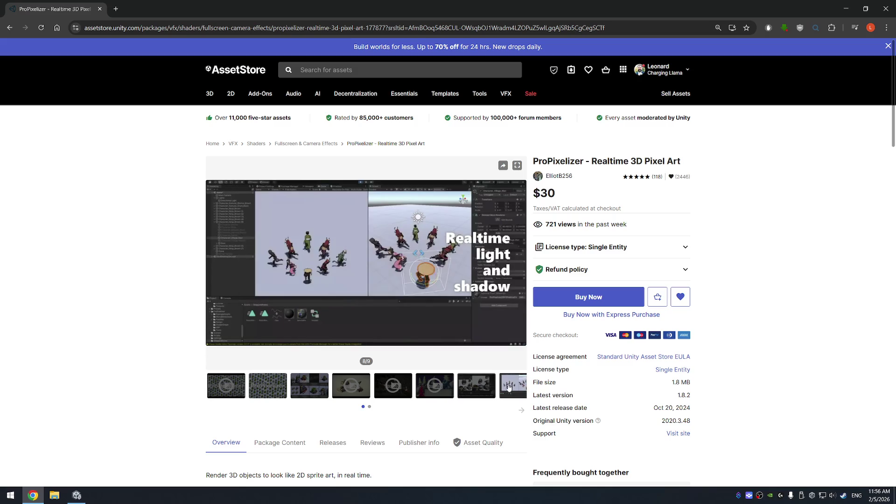
pyautogui.click(521, 410)
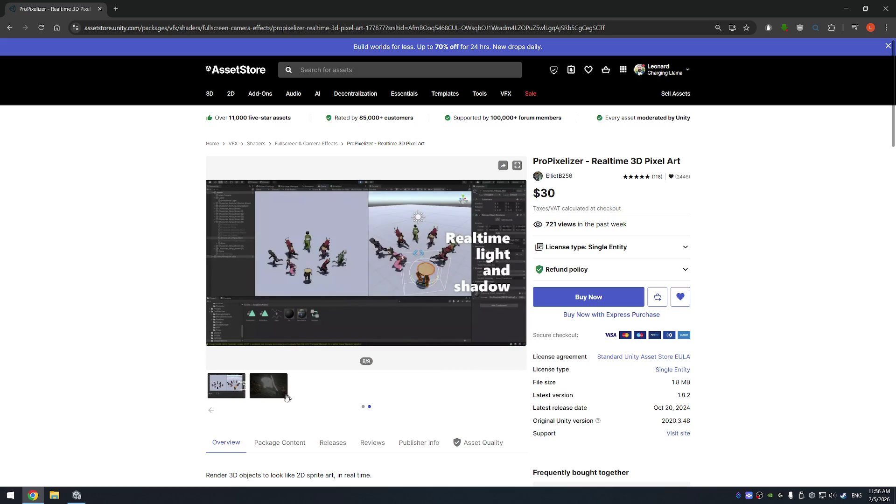
pyautogui.click(269, 394)
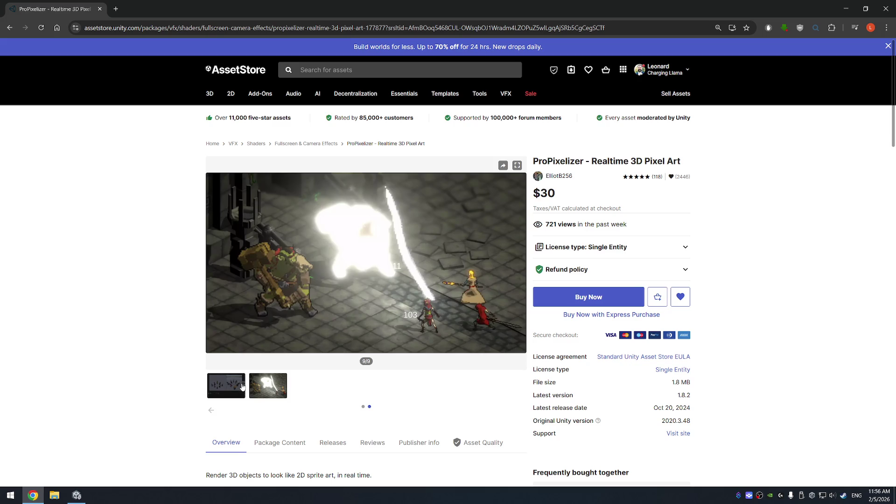
pyautogui.click(243, 386)
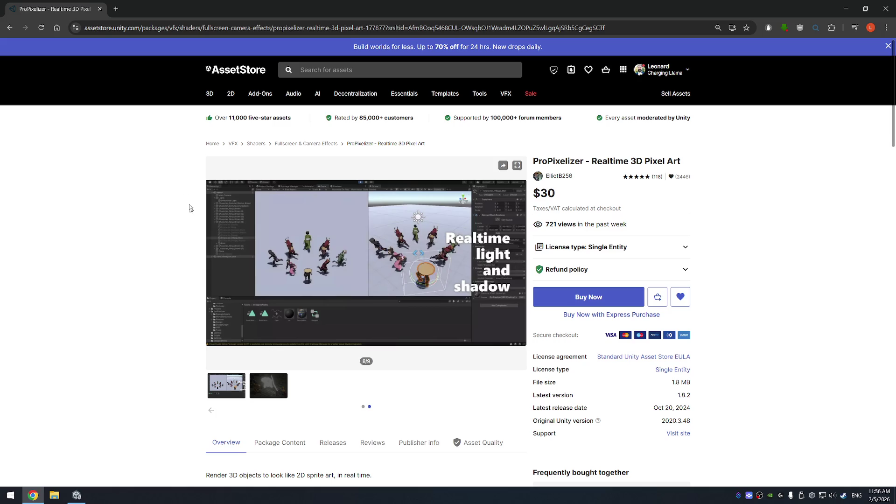
pyautogui.click(99, 9)
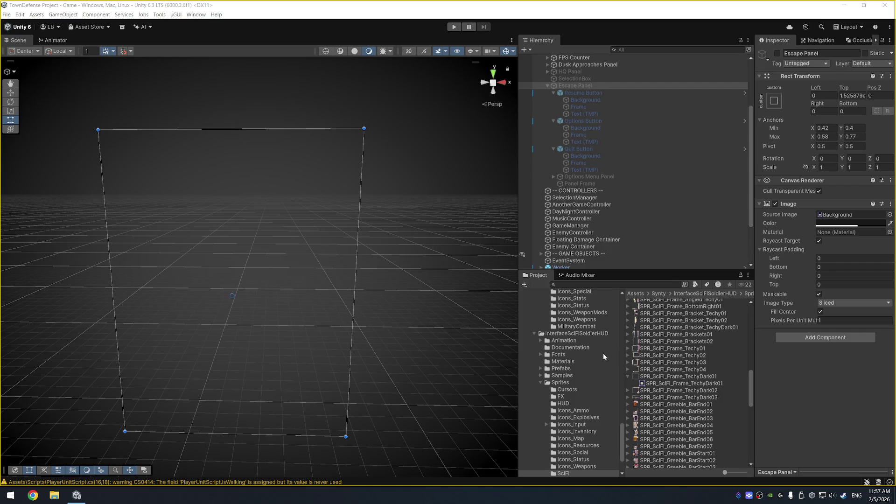
# Step: Paste the ProPixelizer-master folder into the project's Assets folder in Explorer, then return to Unity
pyautogui.scroll(15, 602, 350)
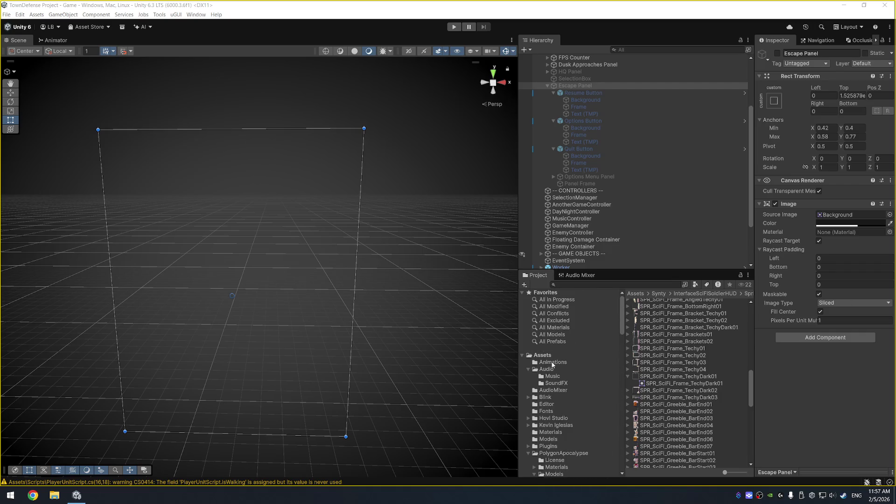
pyautogui.rightClick(544, 356)
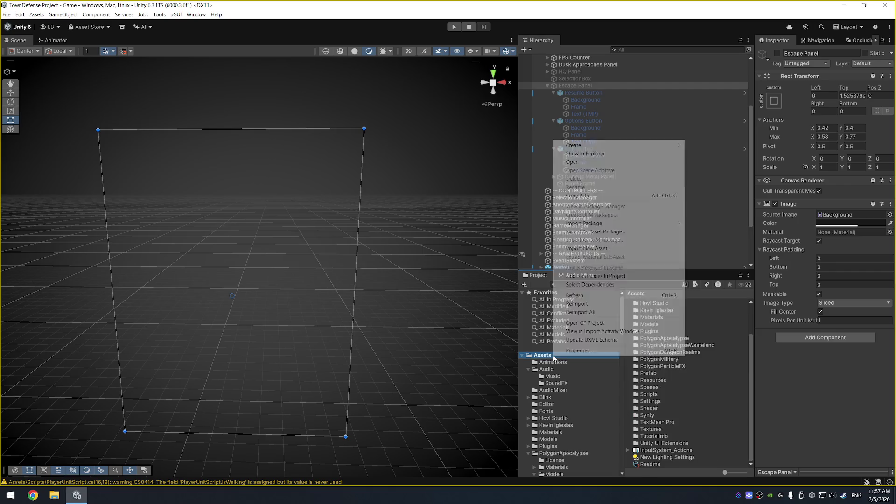
pyautogui.click(645, 154)
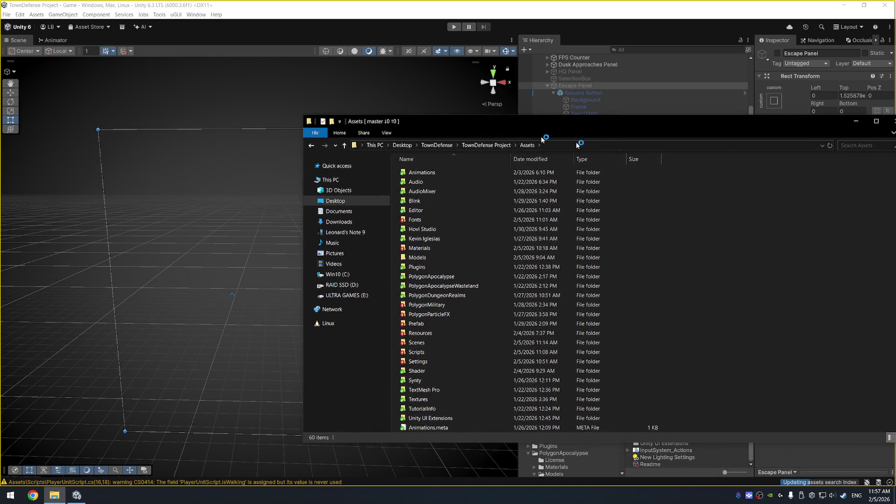
pyautogui.click(773, 269)
pyautogui.hotkey('ctrl', 'v')
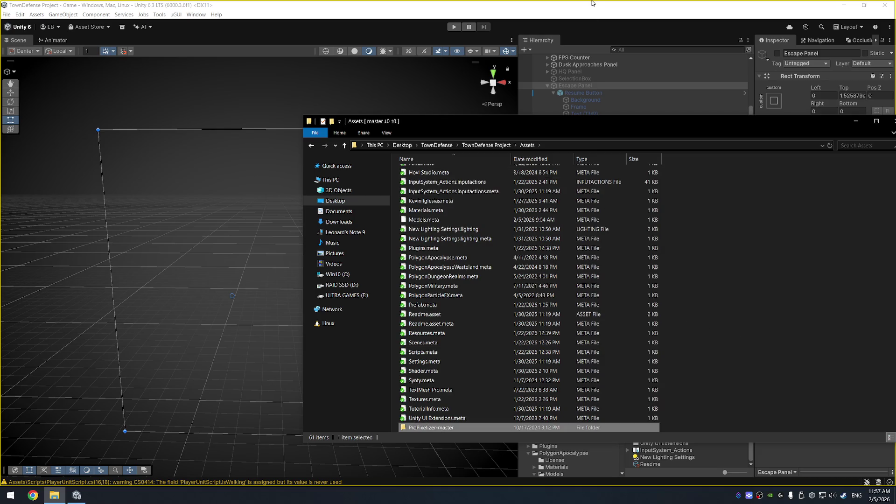
pyautogui.click(592, 3)
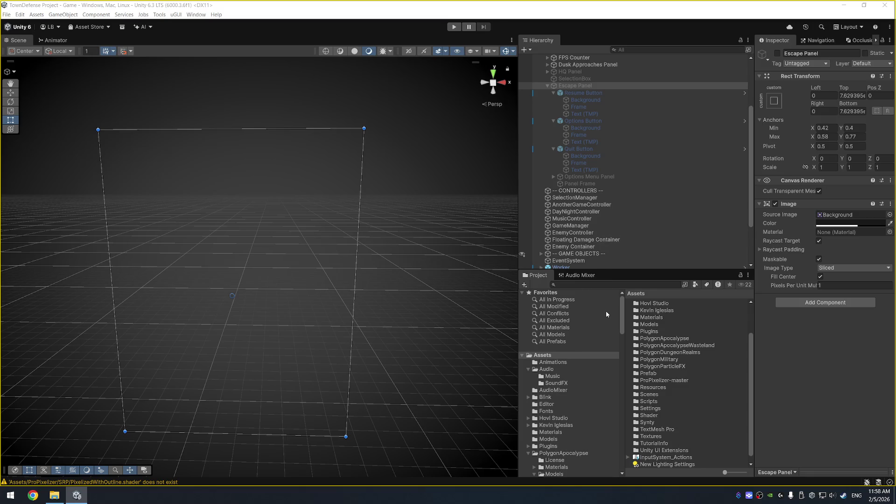
# Step: Show the Assets/Scenes folder in the Project window and open the MainMenu scene
pyautogui.scroll(5, 637, 103)
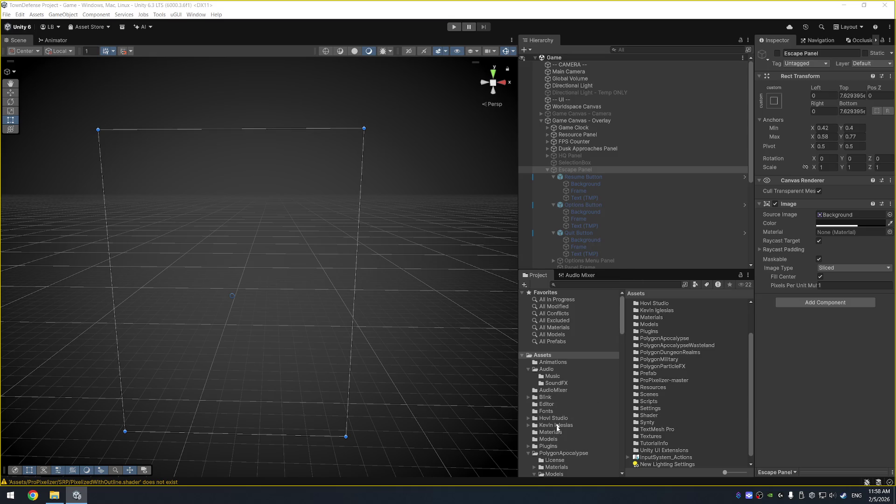
pyautogui.scroll(-4, 559, 418)
pyautogui.scroll(-4, 558, 407)
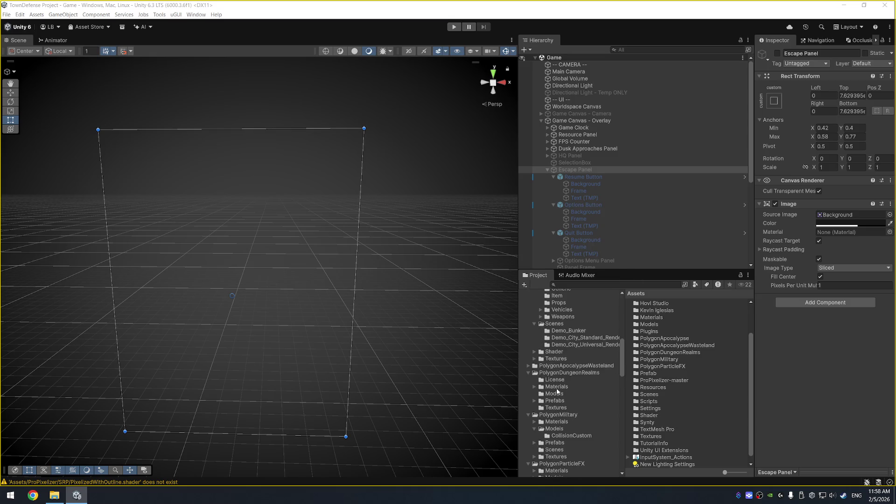
pyautogui.scroll(-4, 554, 437)
pyautogui.scroll(-4, 547, 374)
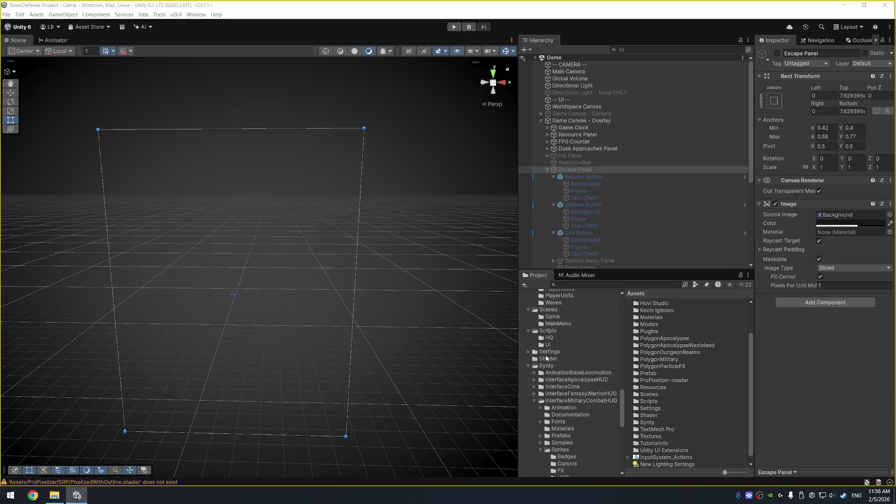
pyautogui.click(561, 310)
pyautogui.doubleClick(691, 324)
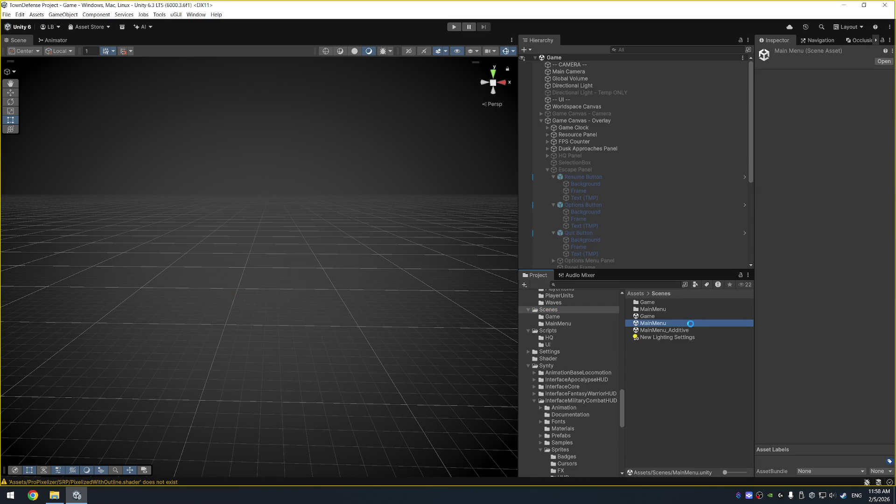
# Step: Set the MainMenu Directional Light's intensity to 1
pyautogui.click(583, 78)
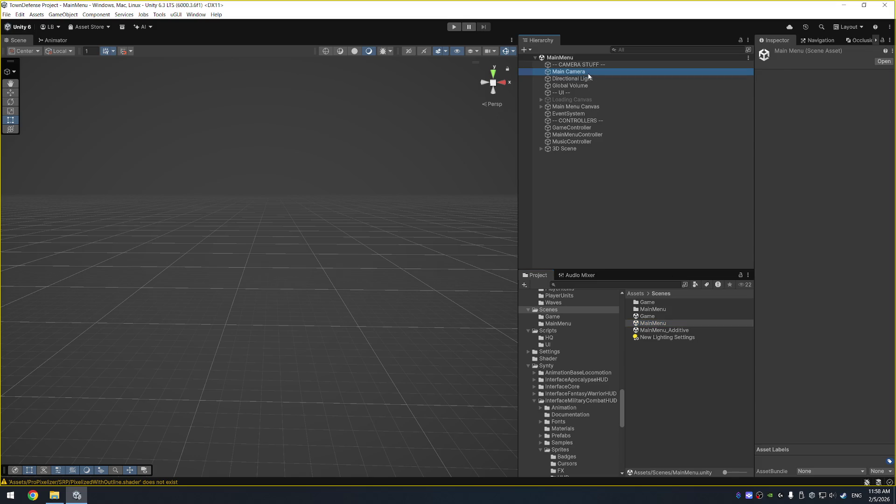
pyautogui.click(841, 203)
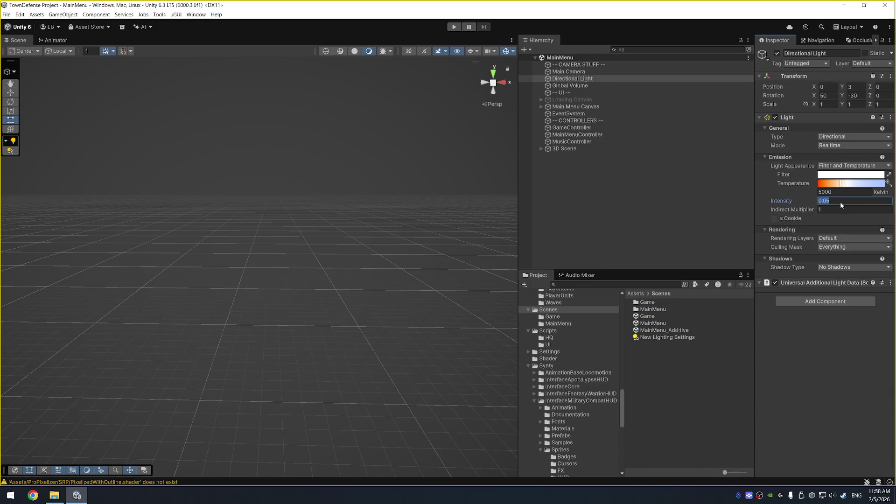
pyautogui.write('1')
# Step: Show the Settings folder's assets and select the PC_RPAsset render pipeline asset
pyautogui.scroll(-5, 587, 419)
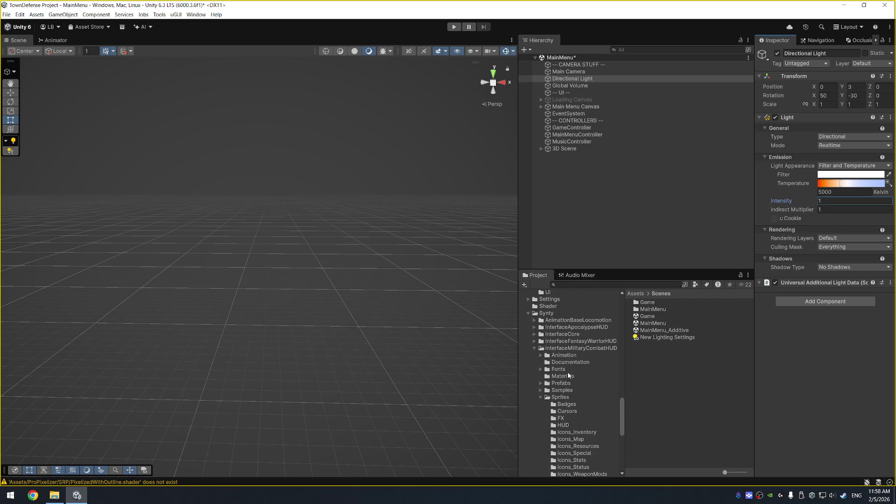
pyautogui.click(567, 301)
pyautogui.click(705, 337)
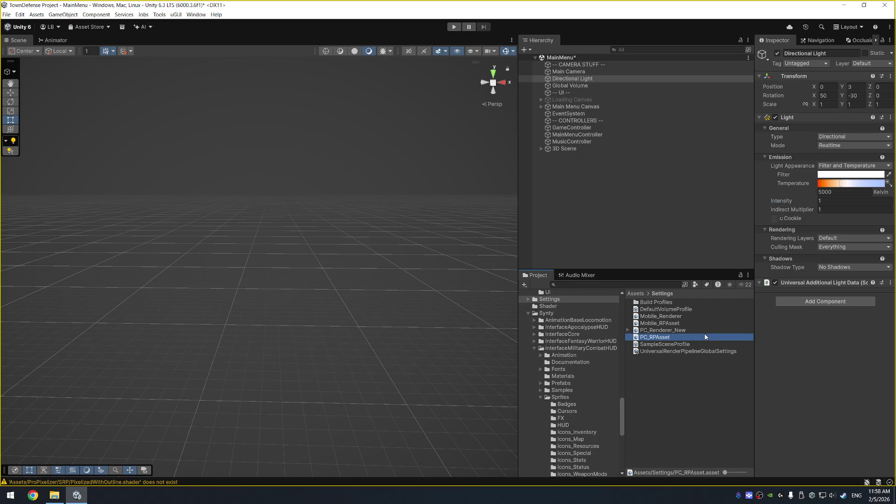
# Step: Select PC_Renderer_New and add a Pixelisation Feature to its renderer features
pyautogui.moveTo(755, 187); pyautogui.dragTo(733, 186)
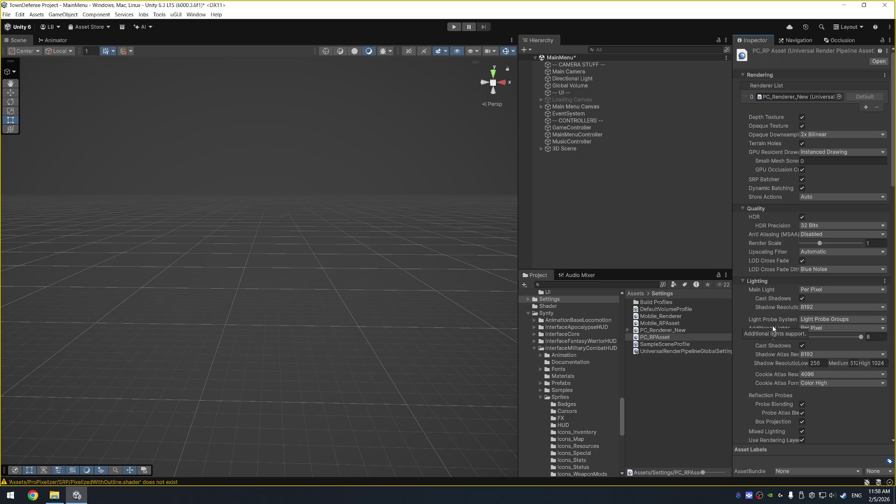
pyautogui.scroll(-10, 775, 324)
pyautogui.scroll(-4, 786, 392)
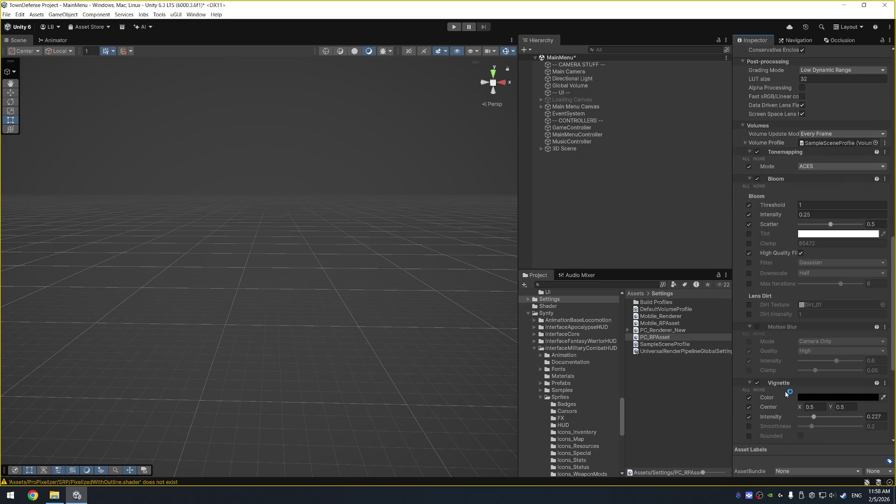
pyautogui.click(701, 331)
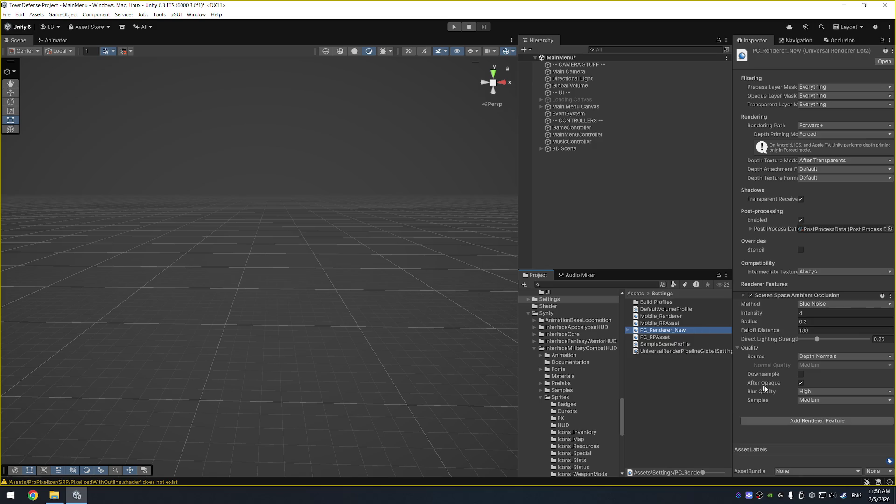
pyautogui.click(809, 421)
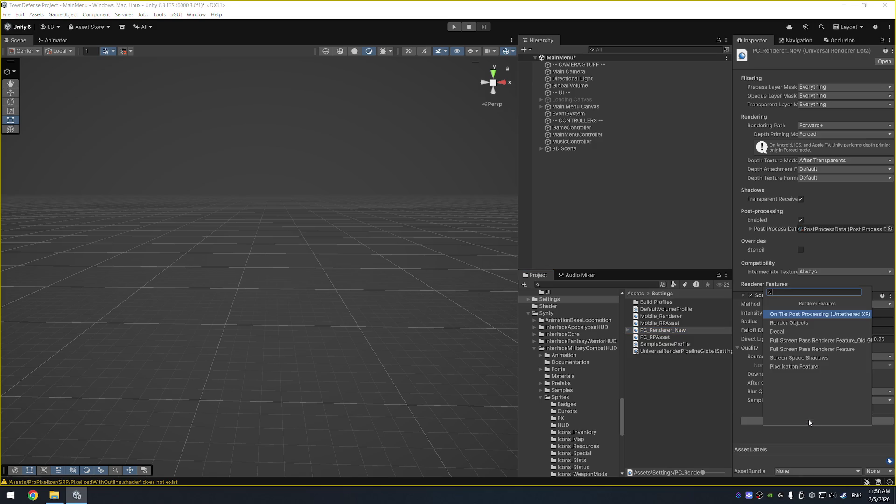
pyautogui.click(808, 368)
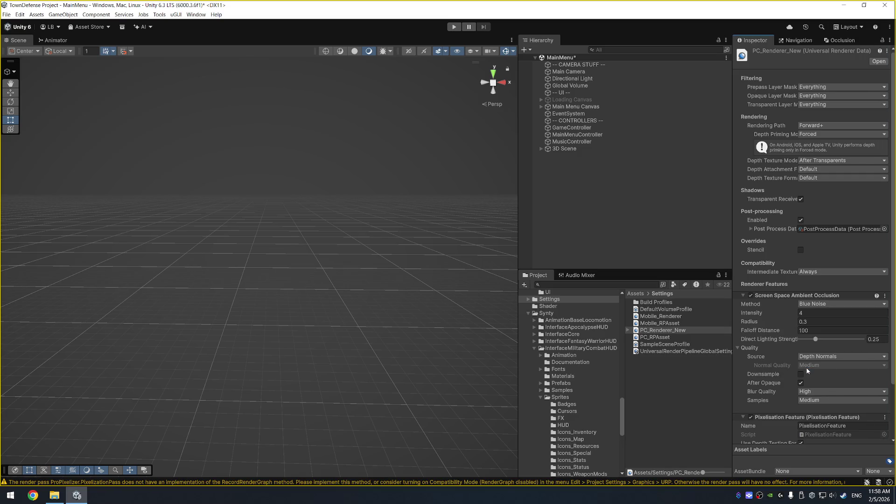
pyautogui.scroll(-3, 789, 376)
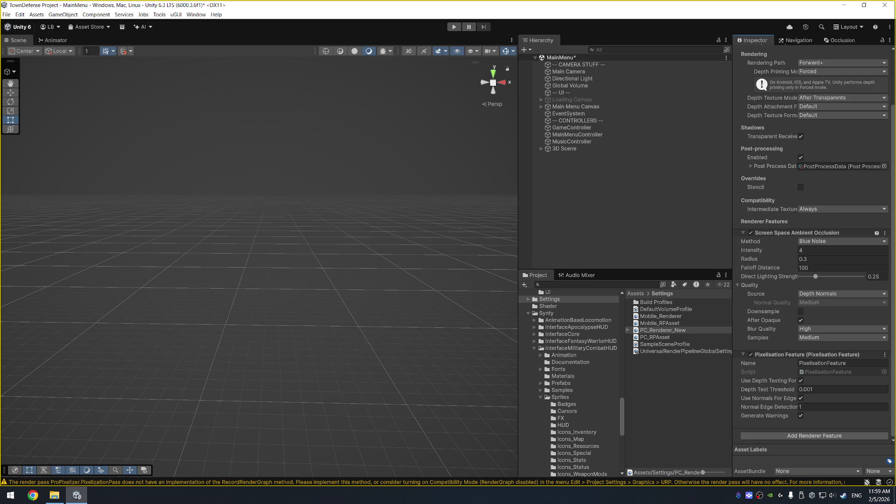
# Step: Change the Main Camera's anti-aliasing from Temporal Anti-aliasing to No Anti-aliasing
pyautogui.click(589, 72)
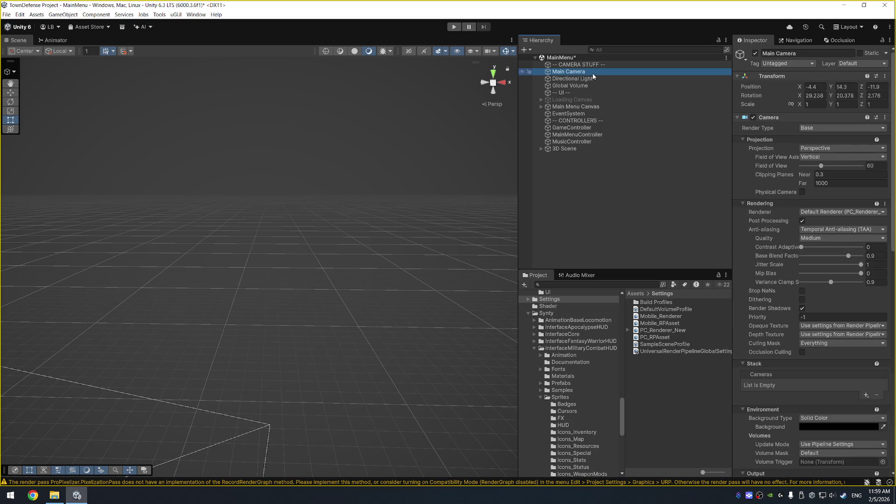
pyautogui.click(819, 229)
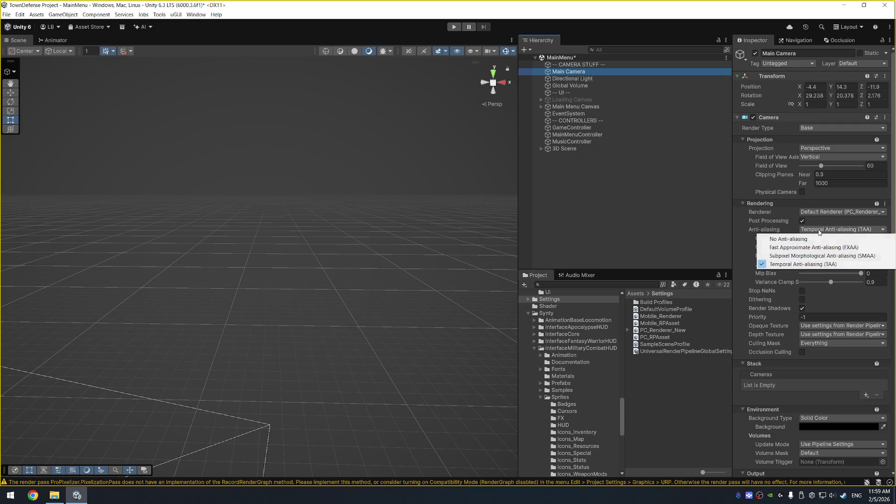
pyautogui.click(821, 236)
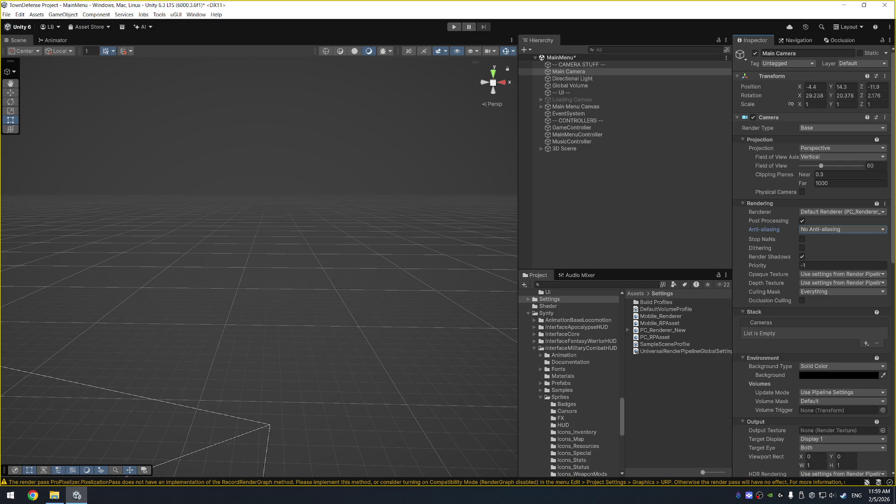
pyautogui.scroll(-10, 812, 405)
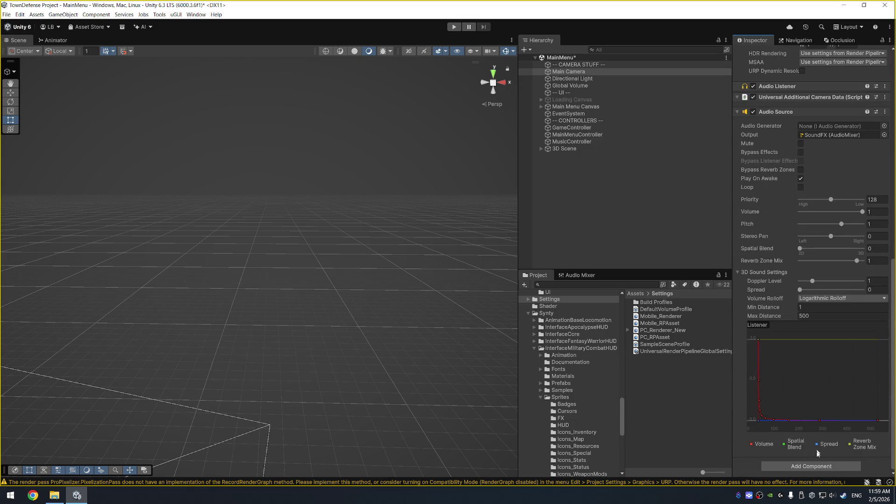
# Step: Add a ProPixelizer Camera Snap SRP component to the Main Camera via an 'srp' search
pyautogui.click(812, 466)
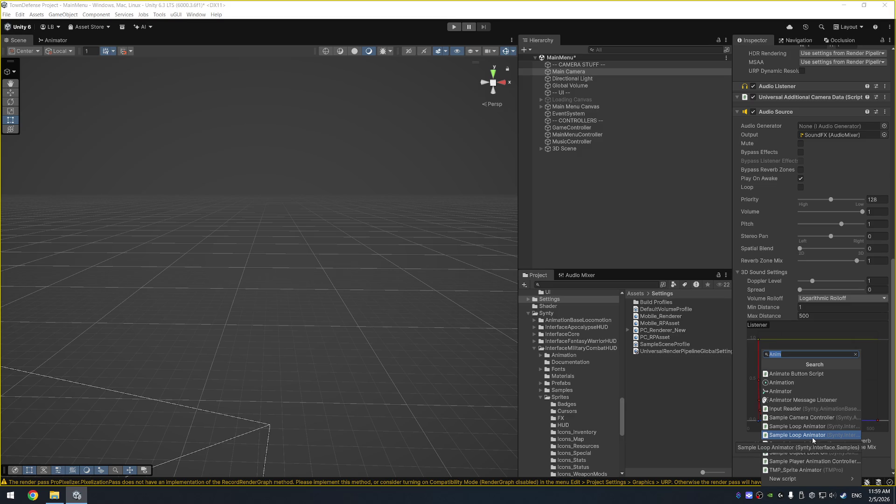
pyautogui.write('srp')
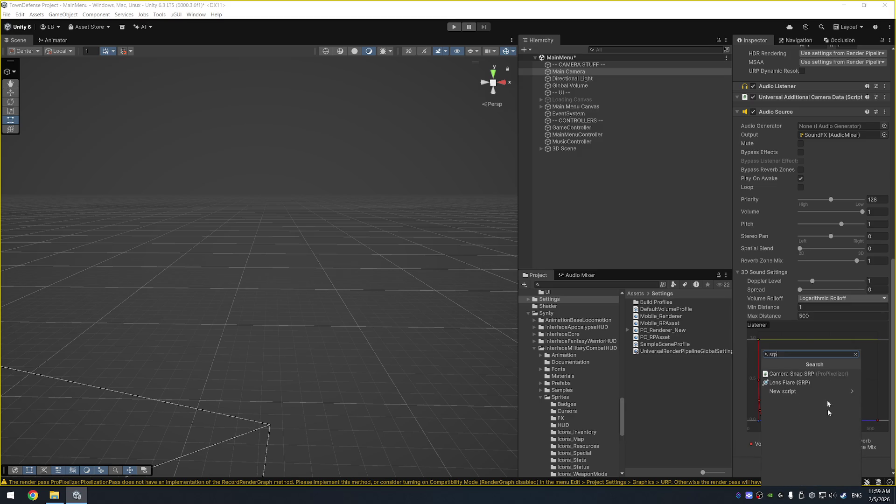
pyautogui.click(831, 374)
pyautogui.scroll(-3, 817, 395)
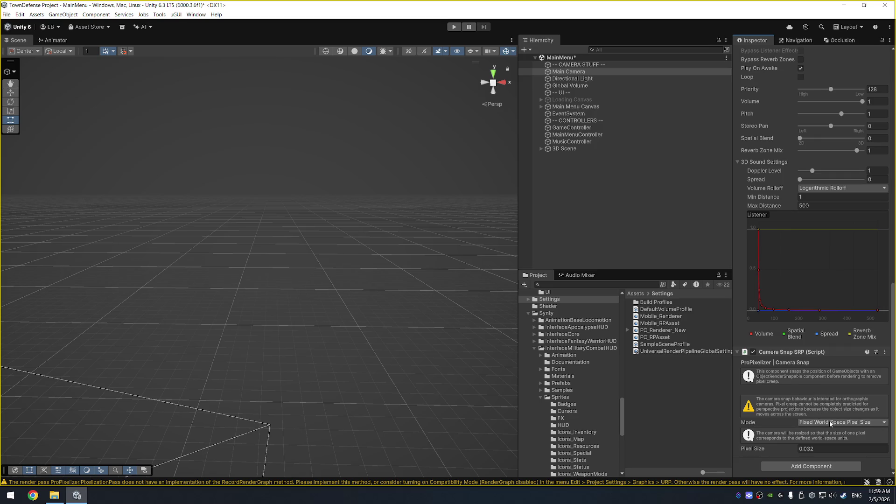
# Step: Try editing the Camera Snap pixel size, then cancel to keep 0.032
pyautogui.click(804, 448)
pyautogui.doubleClick(806, 450)
pyautogui.write('5')
pyautogui.press('Escape')
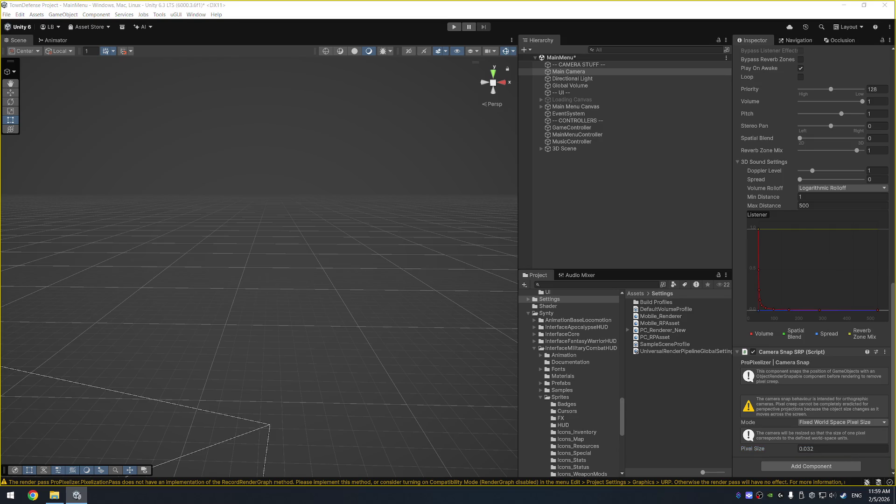
pyautogui.click(616, 73)
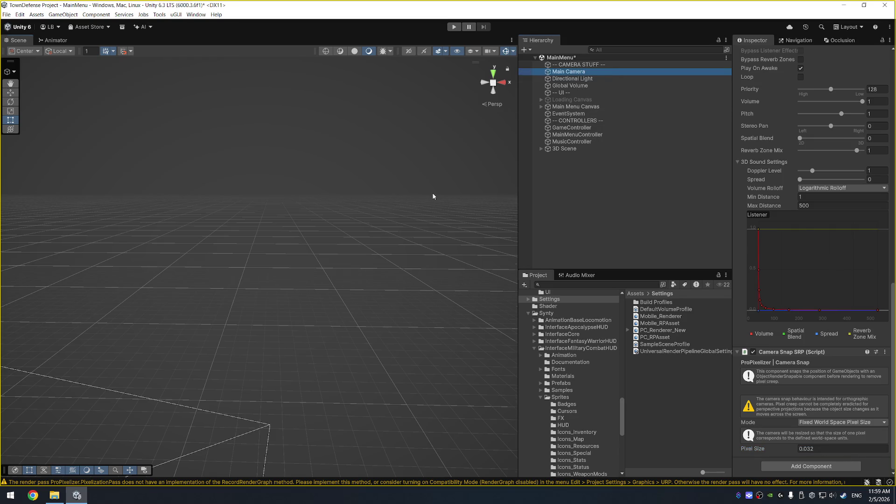
# Step: Frame the Main Camera in the Scene view, zoom out, and show PC_Renderer_New's settings
pyautogui.press('f')
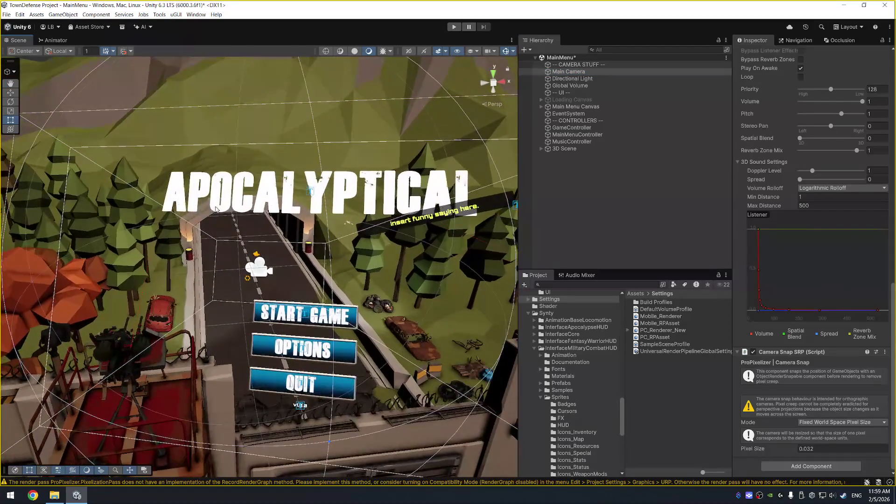
pyautogui.scroll(-5, 229, 208)
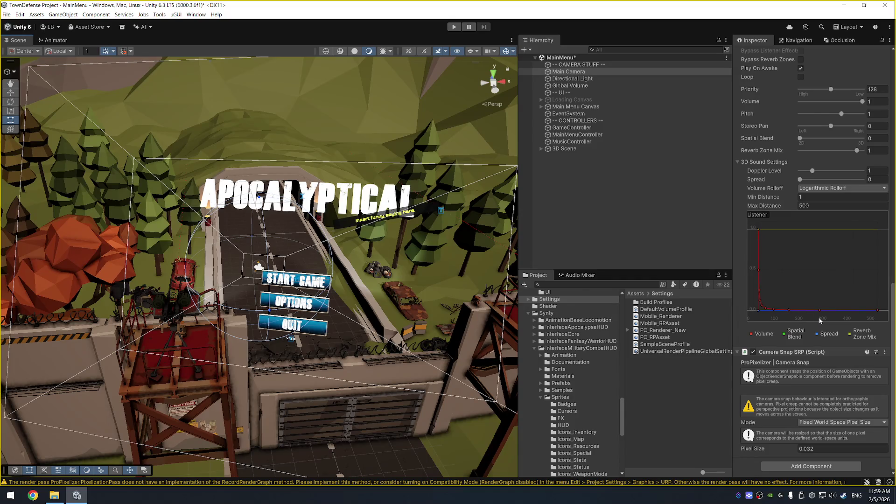
pyautogui.scroll(5, 801, 335)
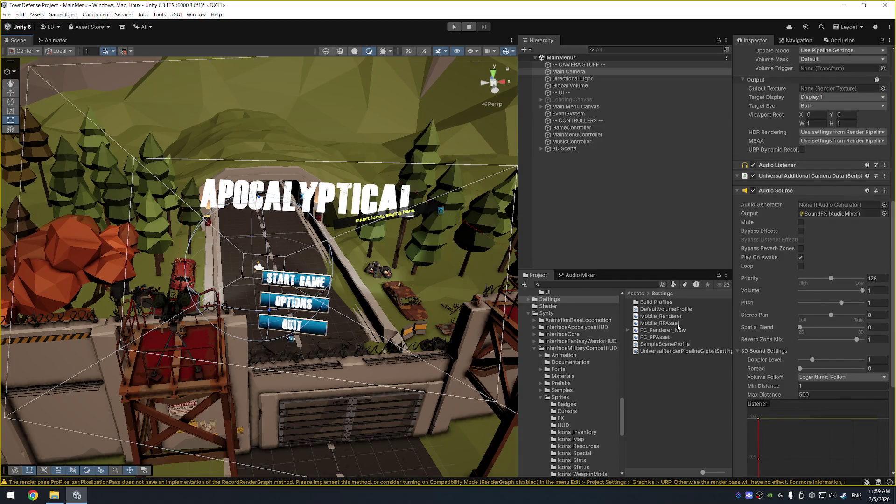
pyautogui.click(663, 330)
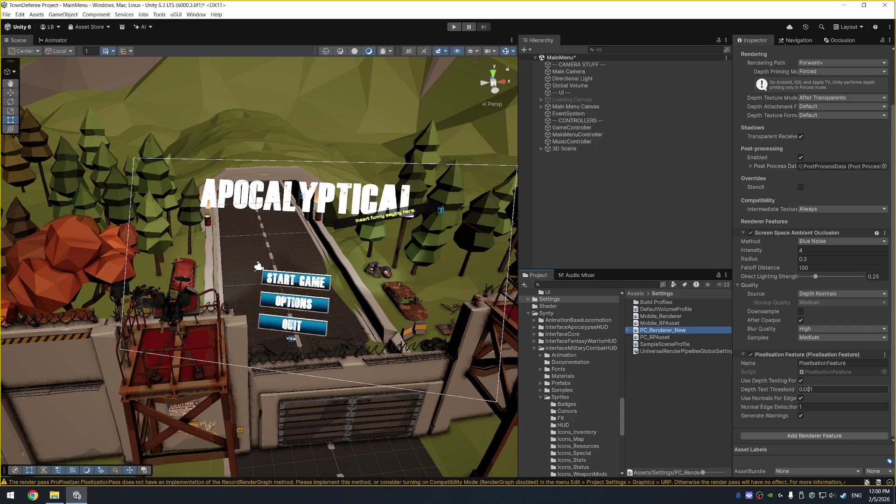
# Step: Experiment with the Pixelisation Depth Test Threshold, then revert it to 0.001
pyautogui.click(806, 389)
pyautogui.write('7.7')
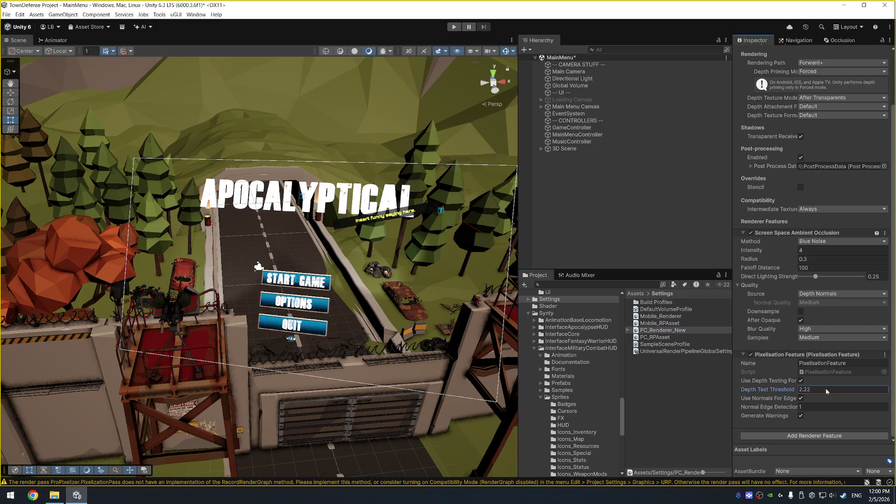
pyautogui.moveTo(22, 392); pyautogui.dragTo(110, 392)
pyautogui.hotkey('ctrl', 'z')
# Step: Toggle Screen Space Ambient Occlusion off and on repeatedly to compare, leaving it enabled
pyautogui.click(751, 233)
pyautogui.click(751, 233)
pyautogui.click(751, 233)
pyautogui.click(751, 233)
pyautogui.click(751, 233)
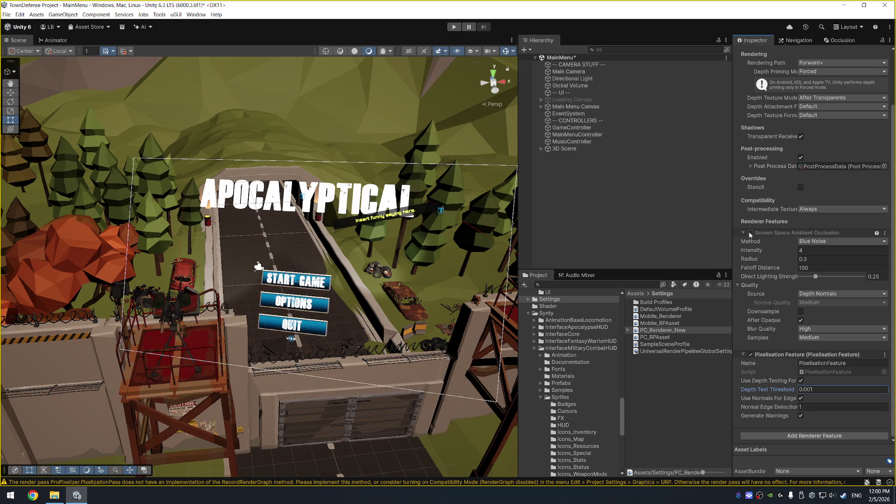
pyautogui.click(751, 232)
# Step: Set the ambient occlusion Intensity to 3, keeping radius 0.3
pyautogui.click(822, 254)
pyautogui.click(820, 251)
pyautogui.write('3')
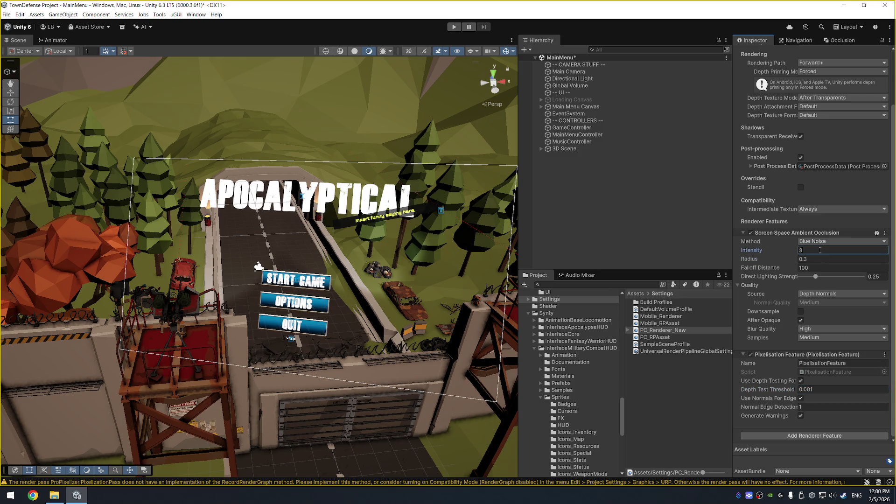
pyautogui.scroll(3, 841, 240)
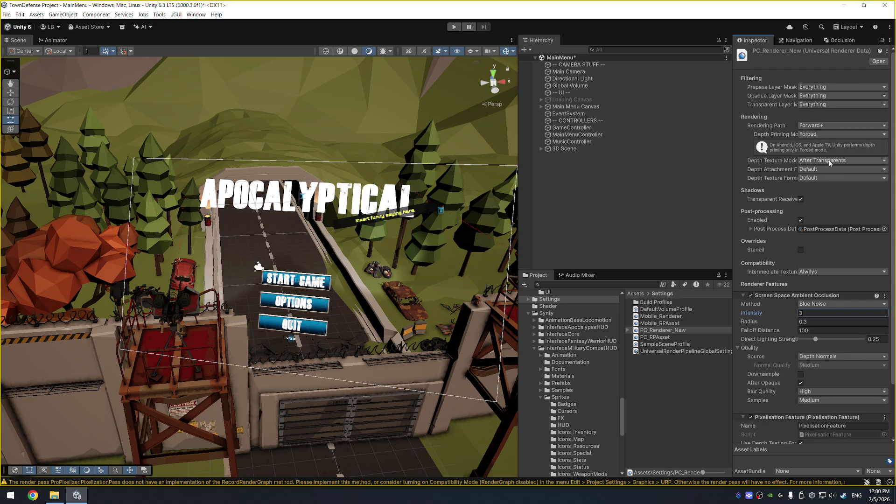
pyautogui.scroll(-3, 792, 303)
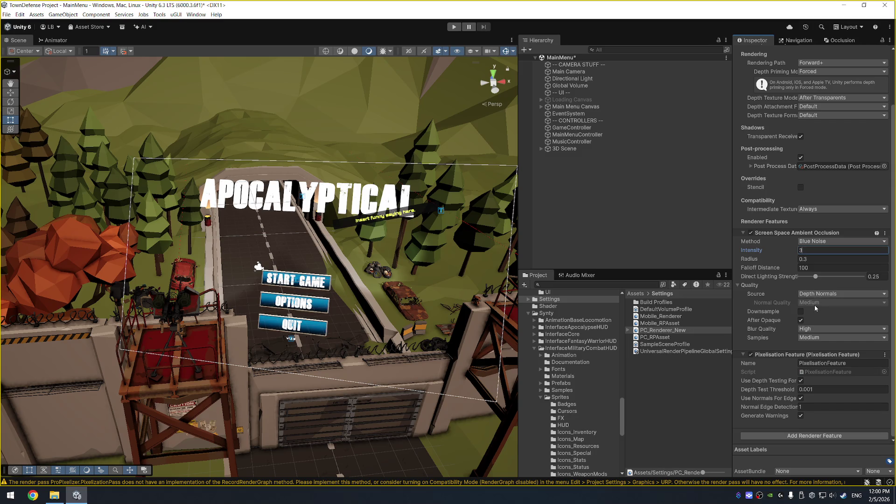
pyautogui.hotkey('alt', 'Tab')
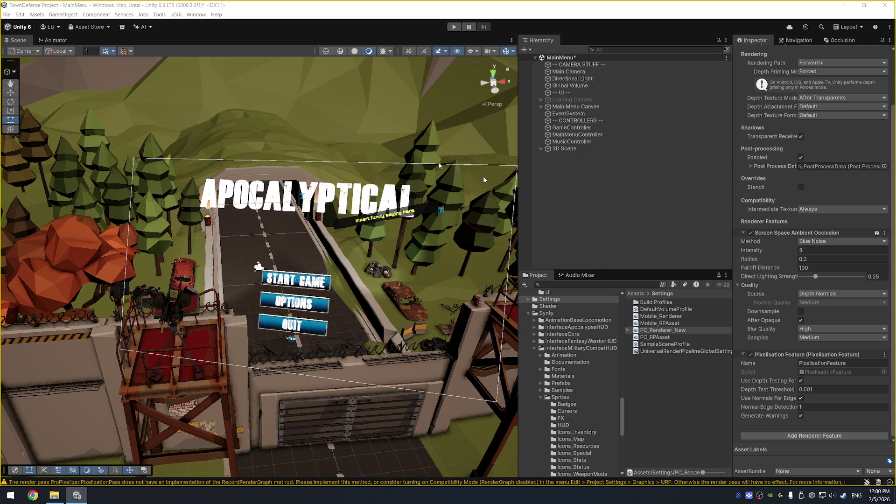
# Step: Set the Graphics Default Render Pipeline to ProPixelizerURP and confirm the change
pyautogui.click(23, 15)
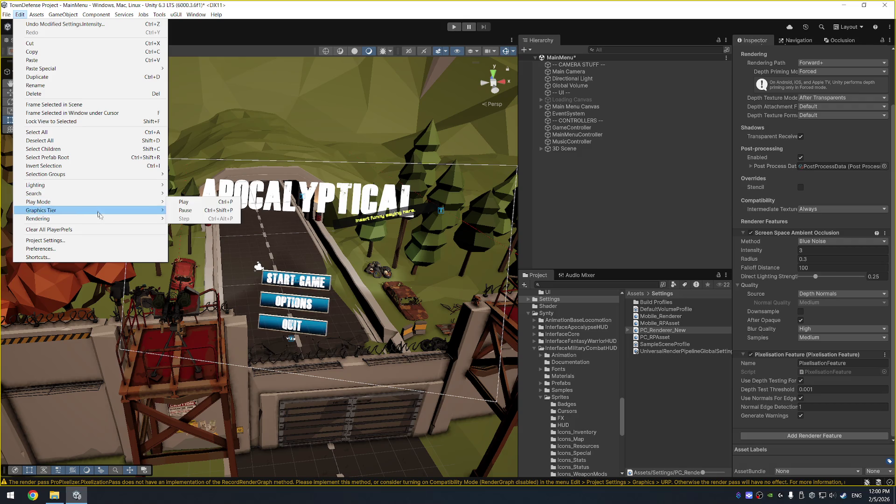
pyautogui.click(119, 246)
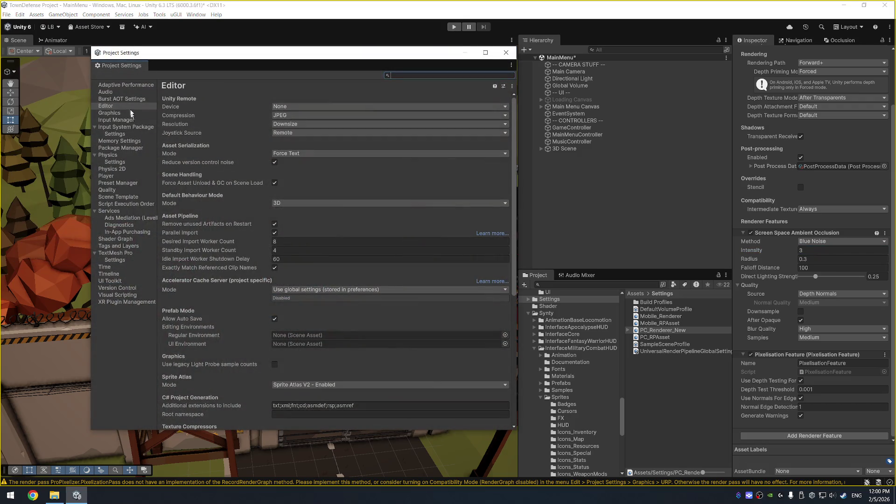
pyautogui.click(116, 120)
pyautogui.click(112, 113)
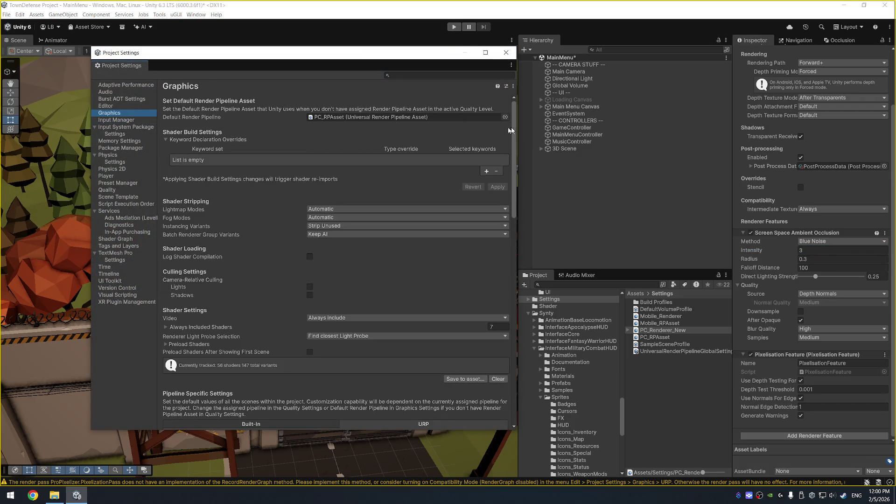
pyautogui.click(505, 116)
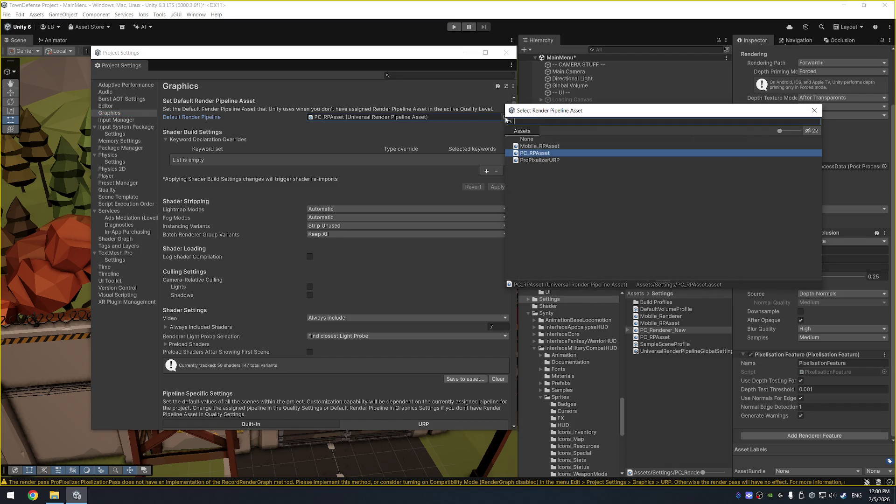
pyautogui.doubleClick(564, 160)
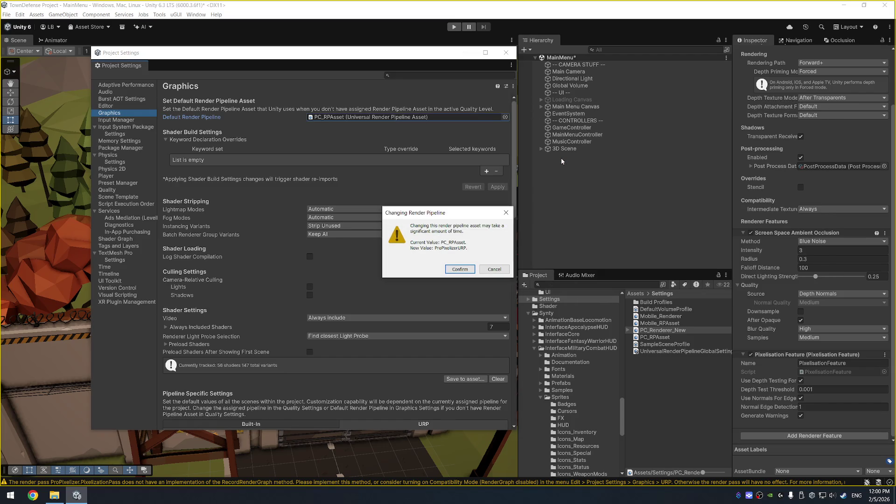
pyautogui.click(456, 270)
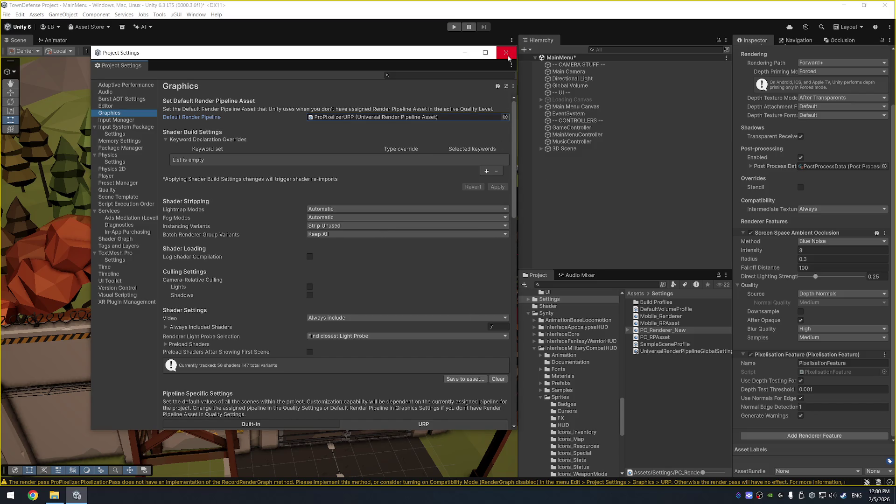
# Step: Set the PC quality level's Render Pipeline Asset to ProPixelizerURP, confirm, and close Project Settings
pyautogui.click(114, 190)
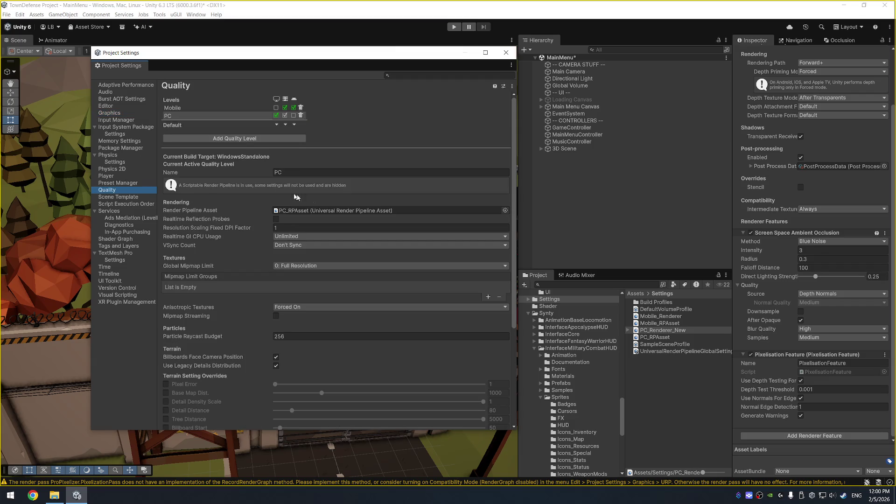
pyautogui.click(505, 211)
pyautogui.click(541, 253)
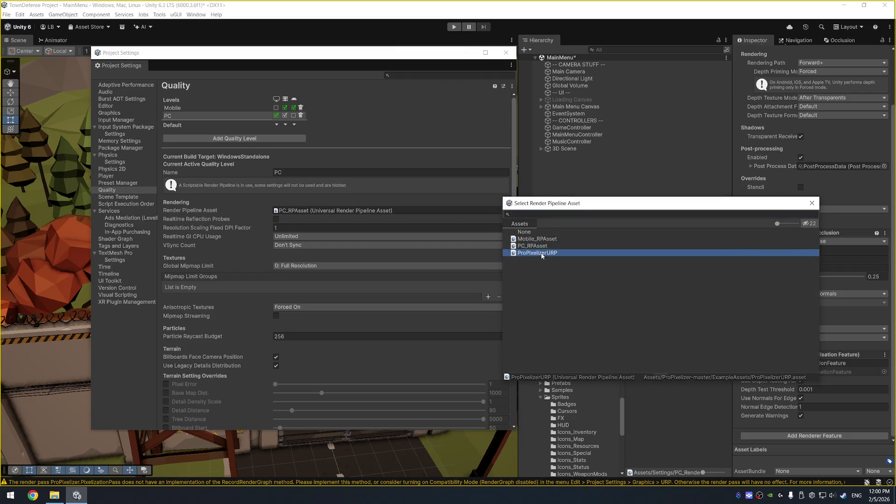
pyautogui.click(461, 263)
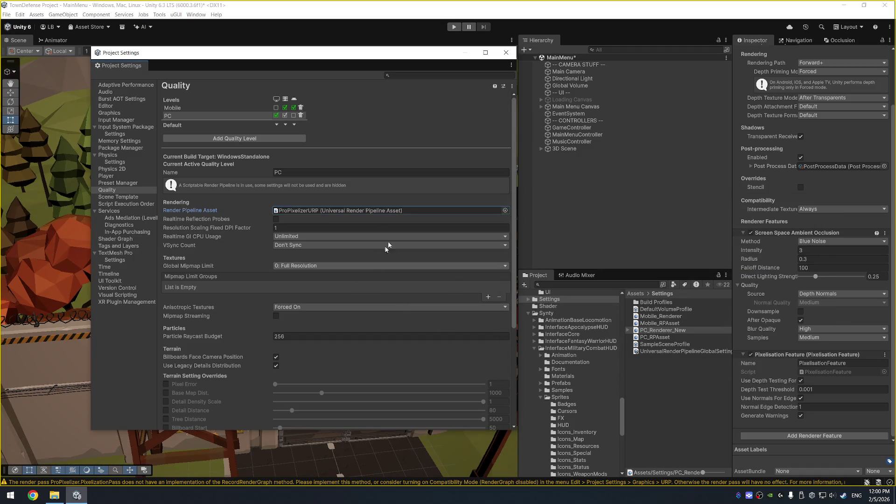
pyautogui.click(506, 52)
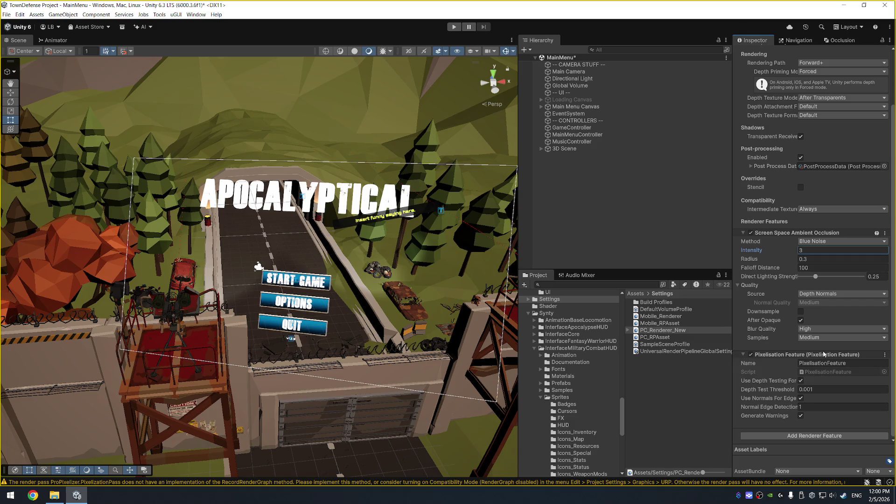
# Step: Toggle the renderer's Post-processing off and back on to compare
pyautogui.scroll(3, 789, 319)
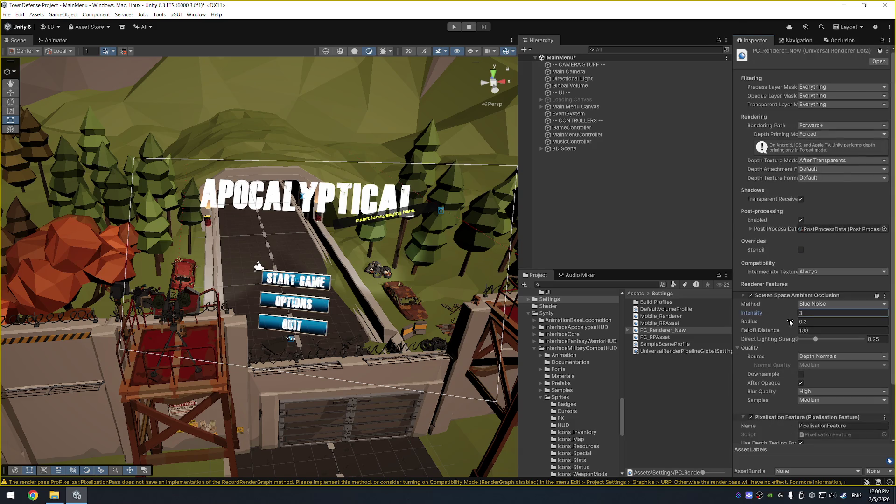
pyautogui.click(801, 220)
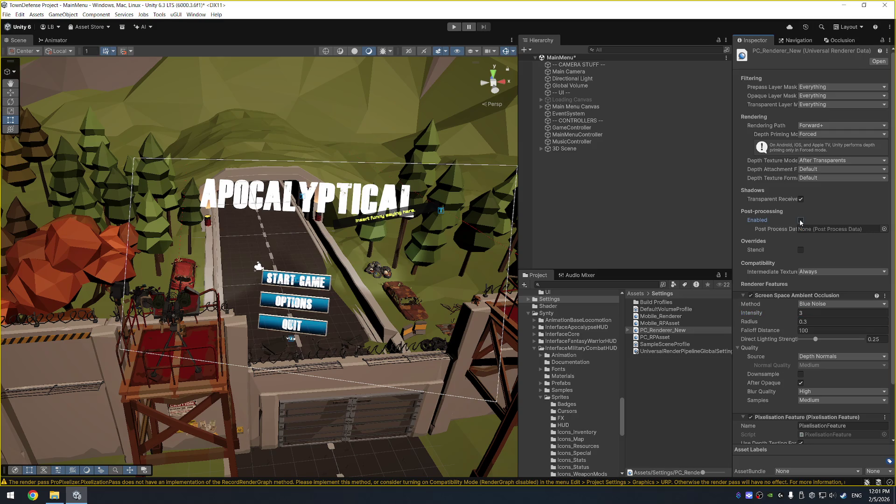
pyautogui.click(801, 220)
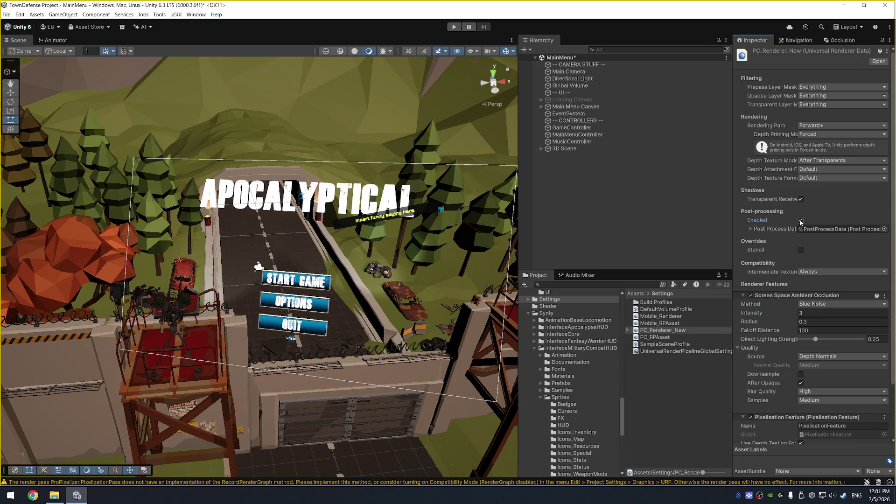
# Step: Turn off Post Processing on the Main Camera and save the MainMenu scene
pyautogui.click(605, 73)
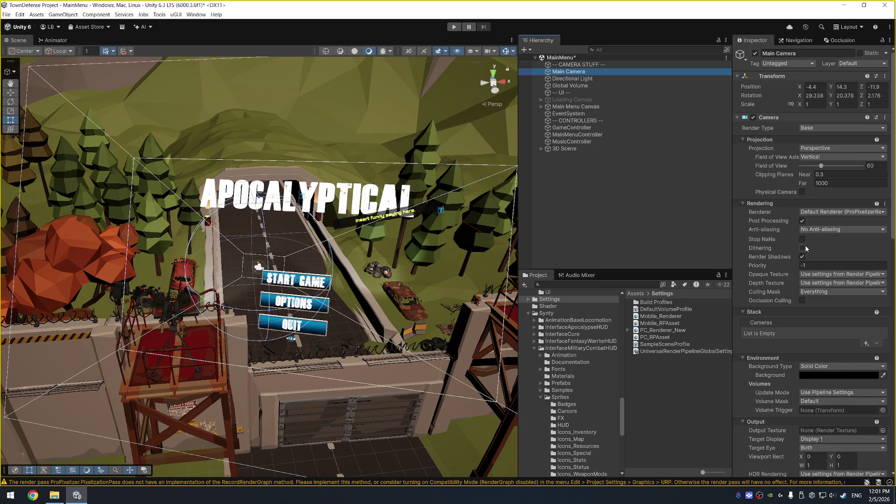
pyautogui.click(802, 221)
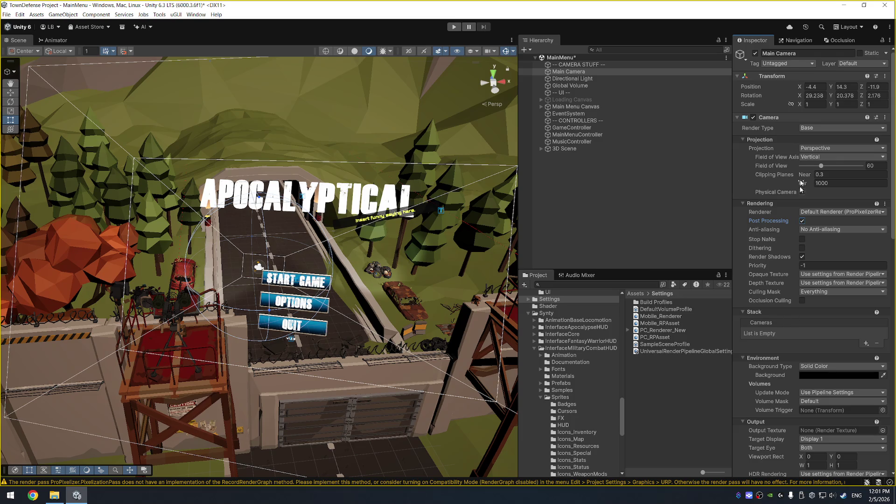
pyautogui.scroll(-15, 783, 296)
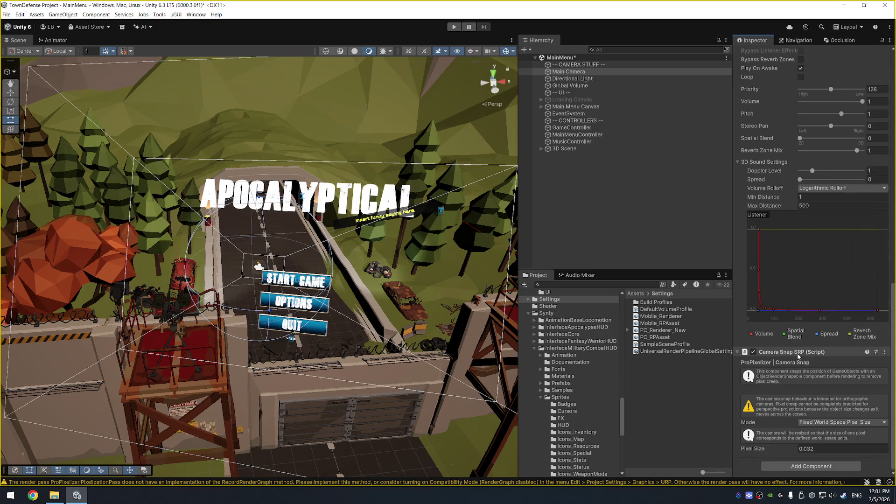
pyautogui.scroll(10, 798, 356)
pyautogui.hotkey('ctrl', 's')
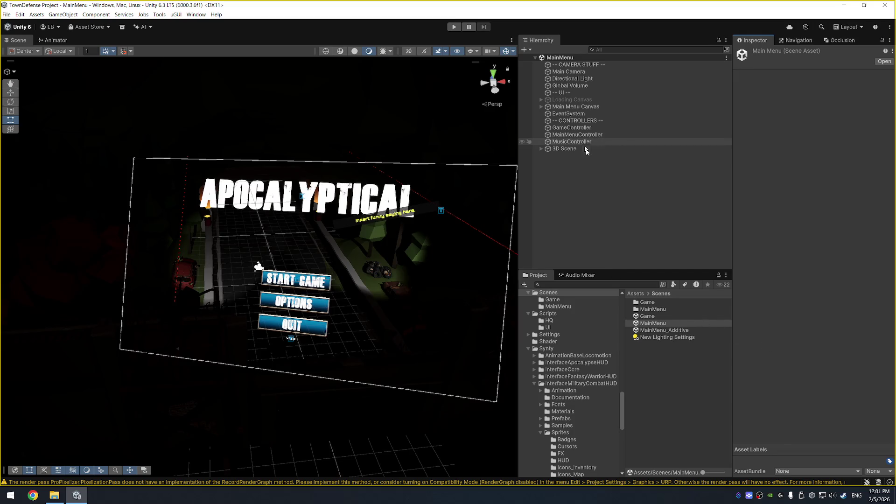
# Step: Review the PC_Renderer_New and PC_RPAsset settings in the Settings folder, then the Main Camera
pyautogui.scroll(-10, 579, 373)
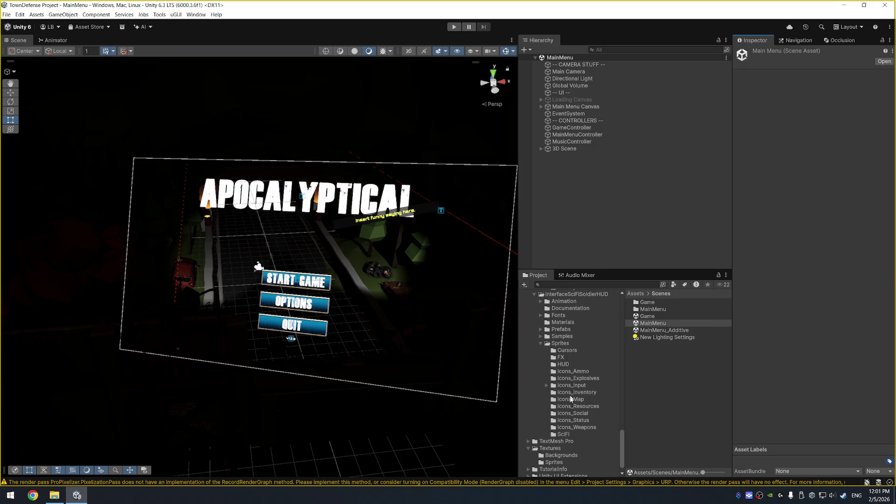
pyautogui.scroll(5, 565, 429)
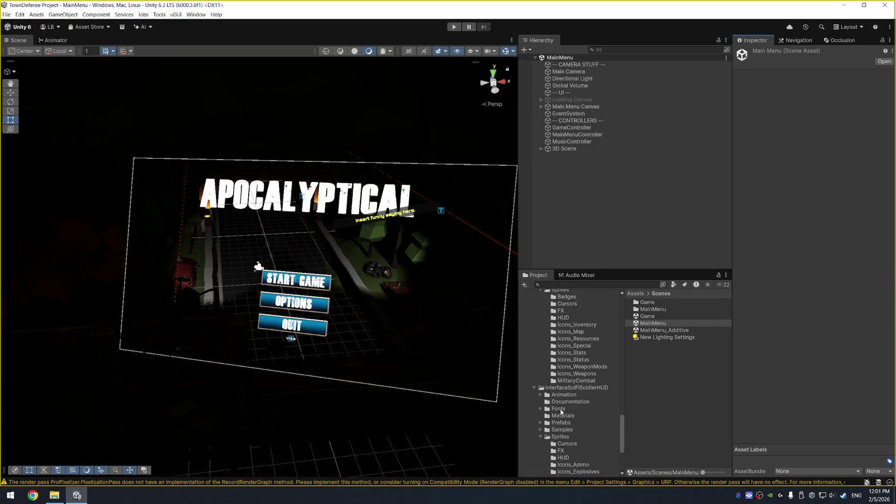
pyautogui.scroll(10, 562, 405)
pyautogui.click(566, 316)
pyautogui.click(568, 324)
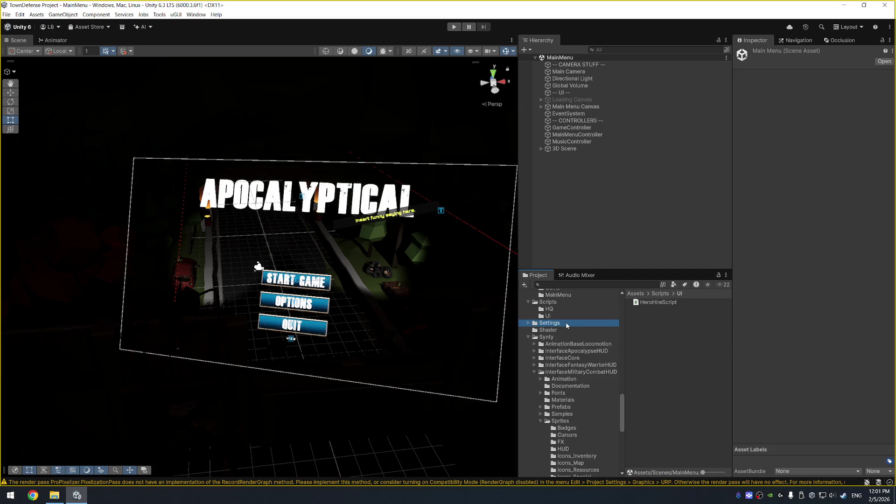
pyautogui.click(659, 331)
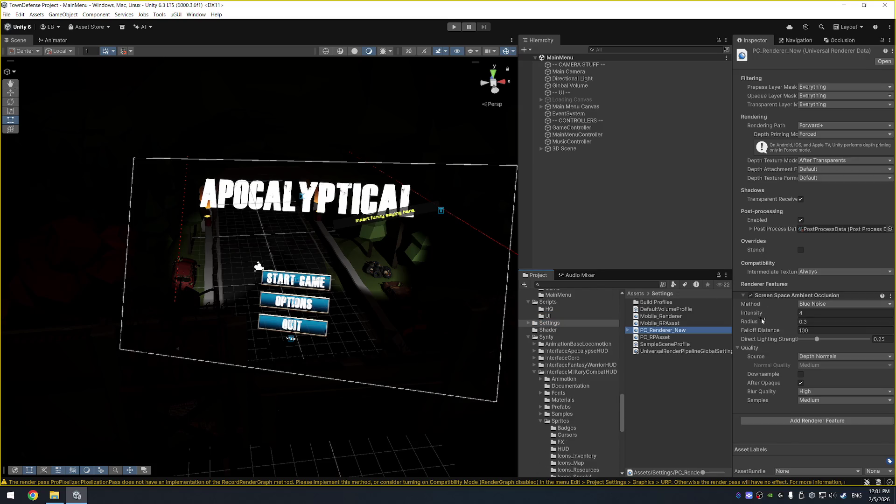
pyautogui.click(722, 338)
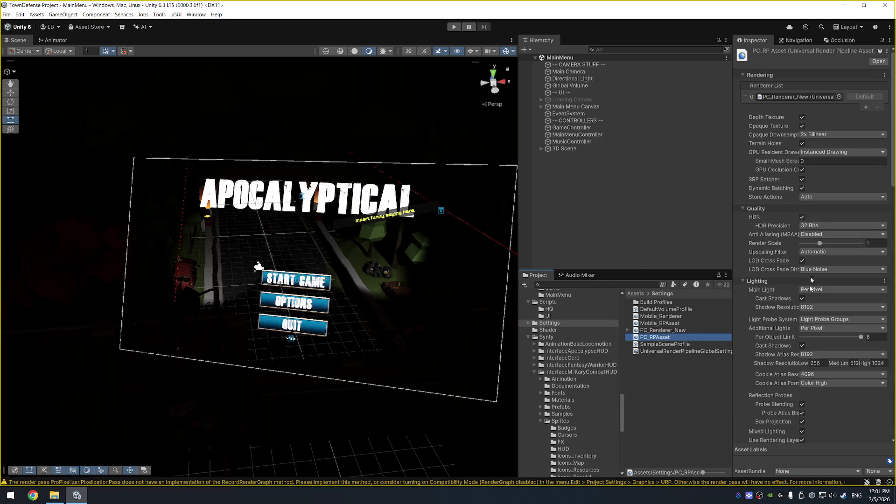
pyautogui.scroll(-3, 817, 421)
pyautogui.scroll(-15, 817, 439)
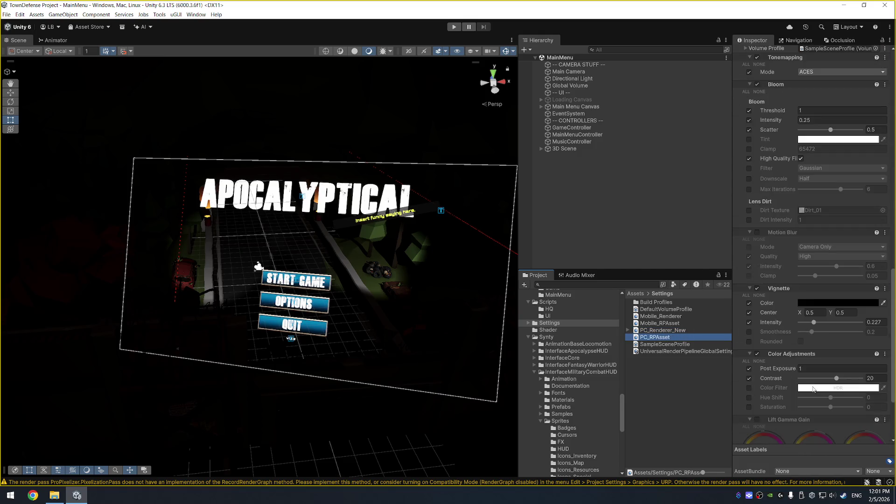
pyautogui.click(581, 73)
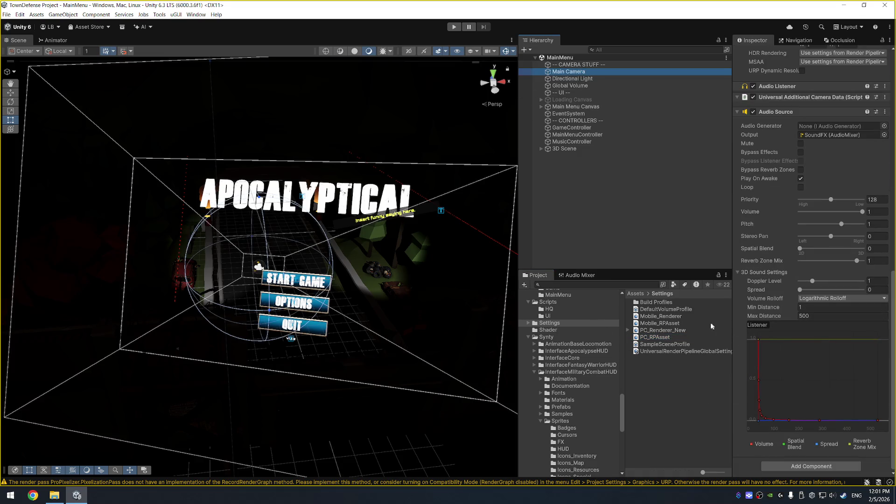
pyautogui.scroll(6, 572, 407)
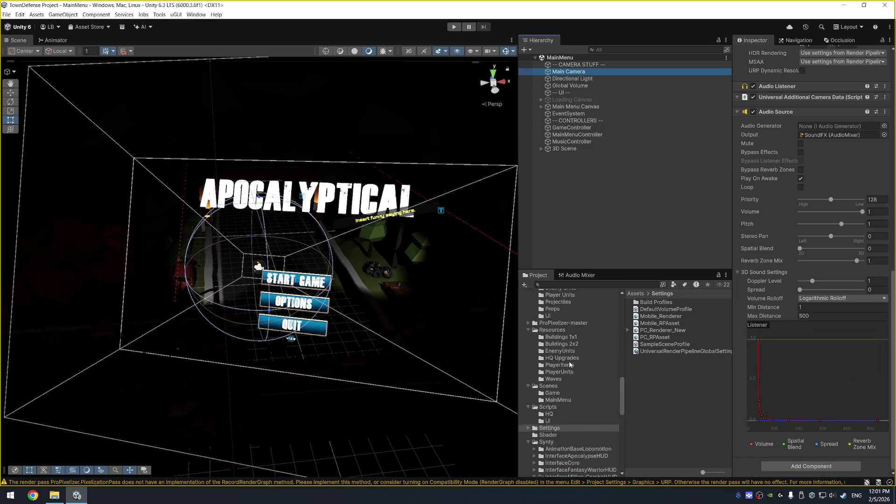
# Step: Open the Example scene from Assets/ProPixelizer-master/ExampleAssets
pyautogui.click(564, 349)
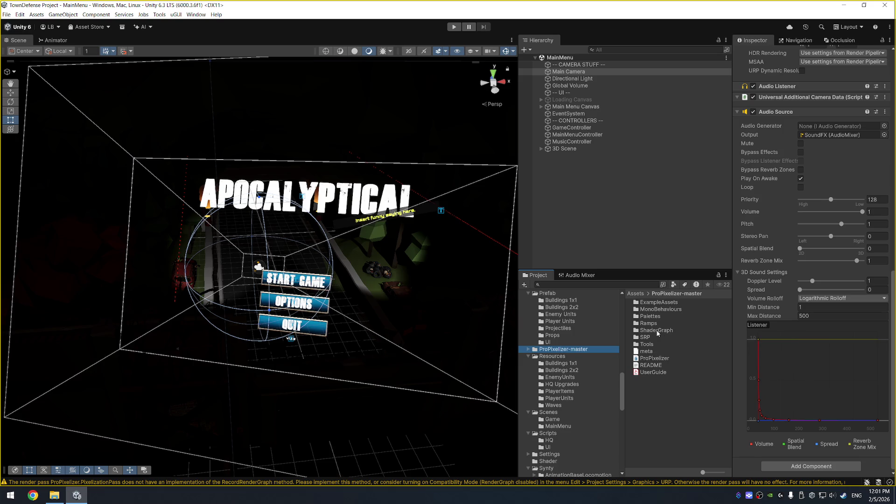
pyautogui.doubleClick(655, 303)
pyautogui.doubleClick(653, 345)
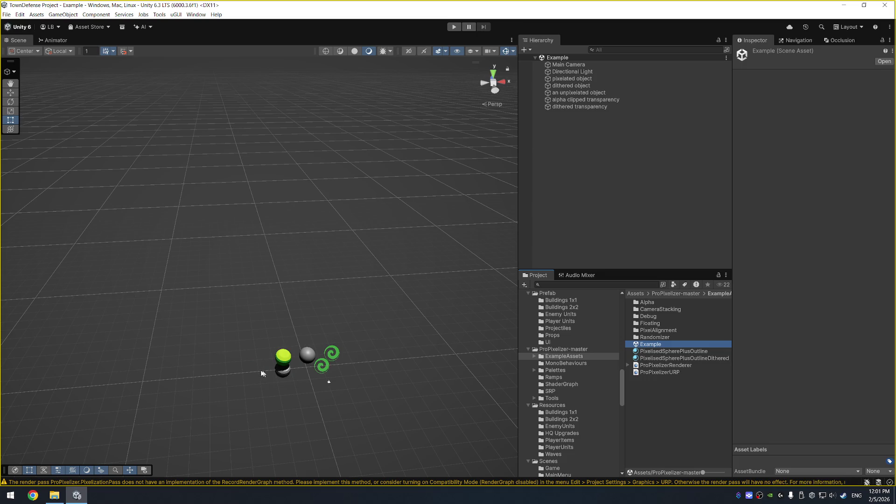
# Step: Select the green dithered sphere and frame it in the Scene view
pyautogui.click(280, 363)
pyautogui.press('f')
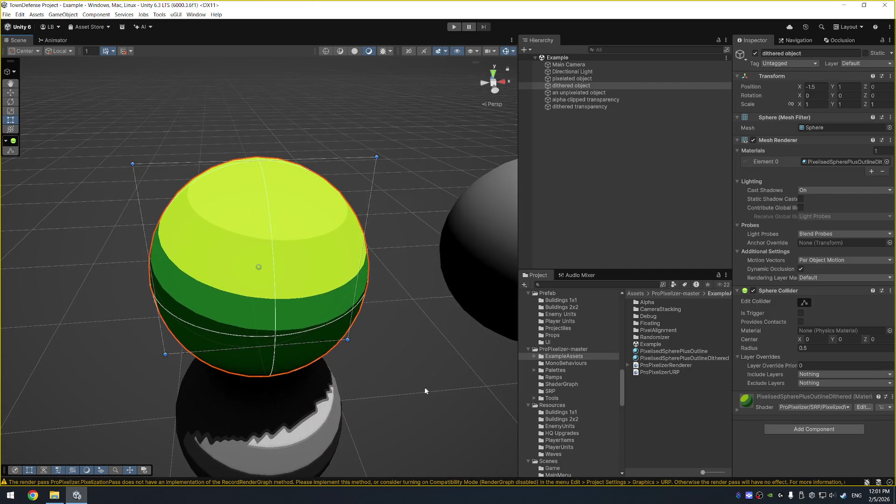
pyautogui.scroll(-10, 429, 390)
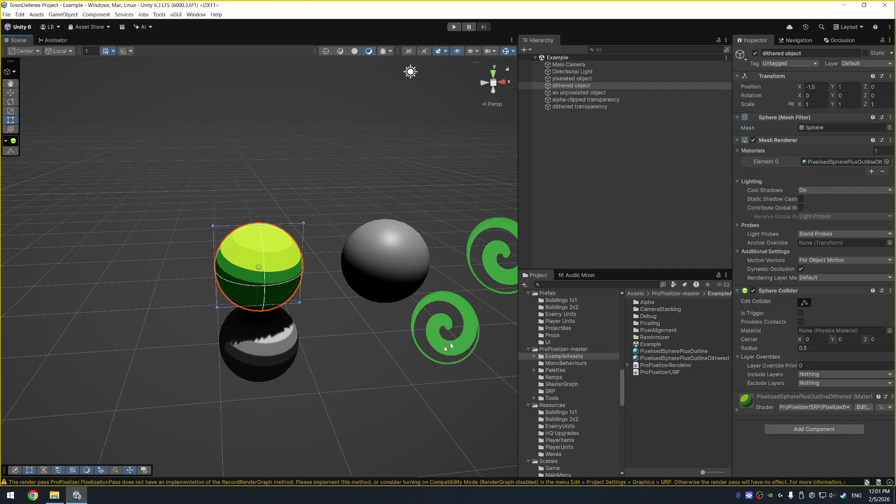
# Step: Review the Main Camera, ProPixelizerRenderer and ProPixelizerURP settings in the Inspector
pyautogui.click(606, 64)
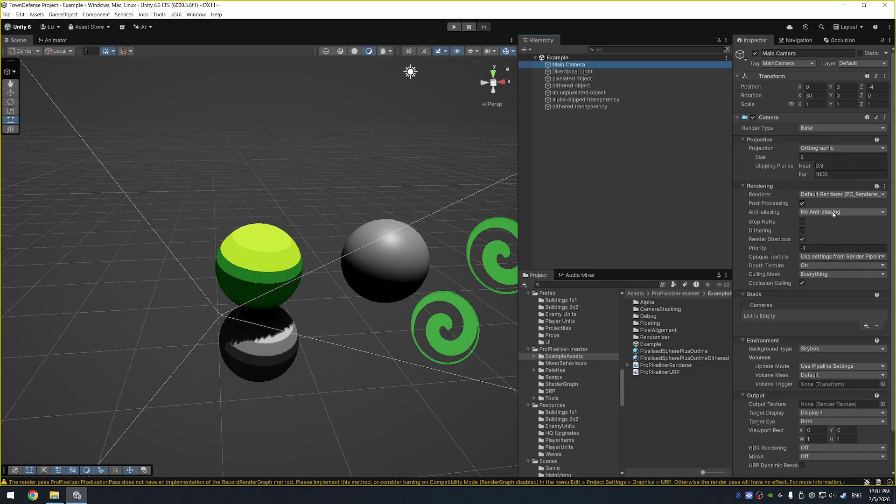
pyautogui.scroll(-2, 834, 214)
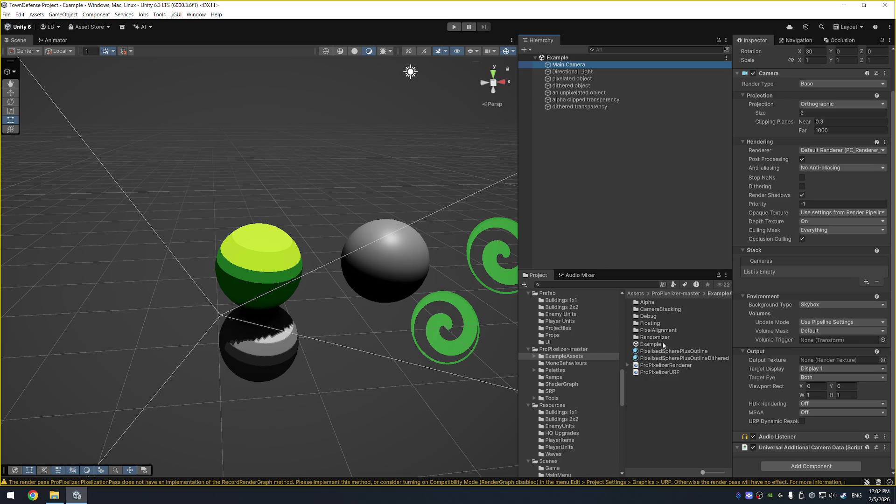
pyautogui.click(666, 366)
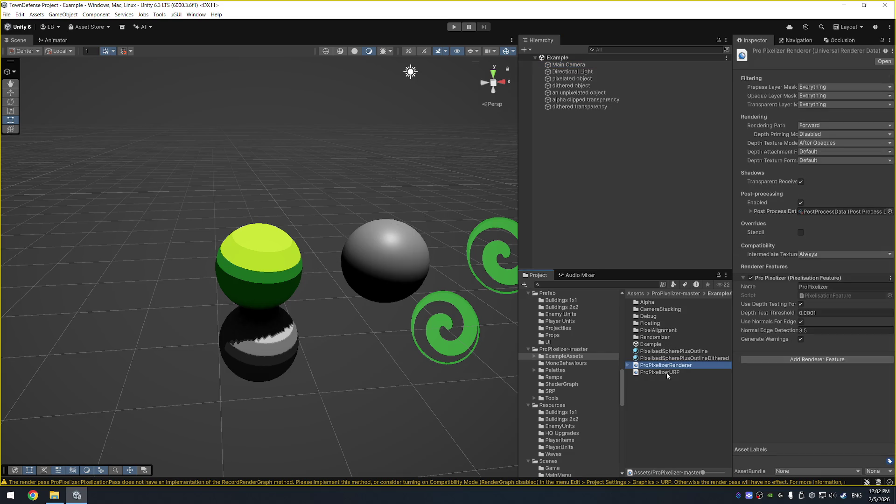
pyautogui.click(667, 373)
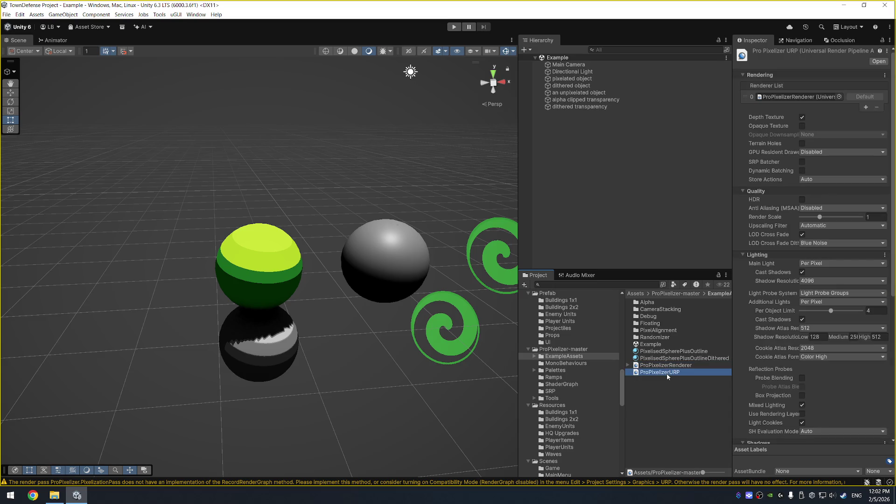
pyautogui.click(21, 15)
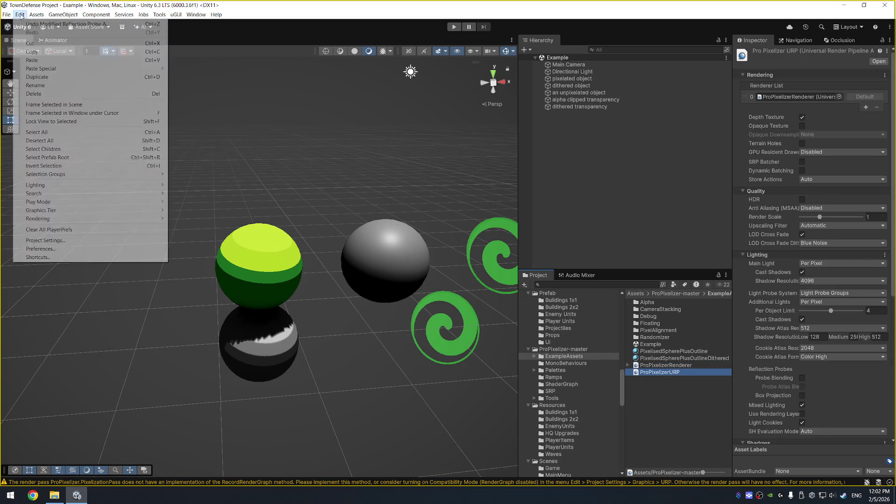
# Step: Set the PC quality level's Render Pipeline Asset to ProPixelizerURP and confirm
pyautogui.click(81, 241)
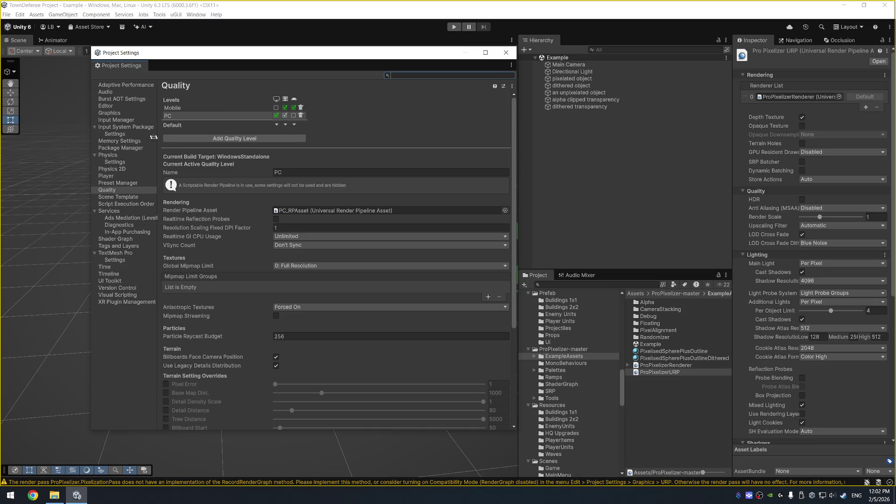
pyautogui.click(505, 211)
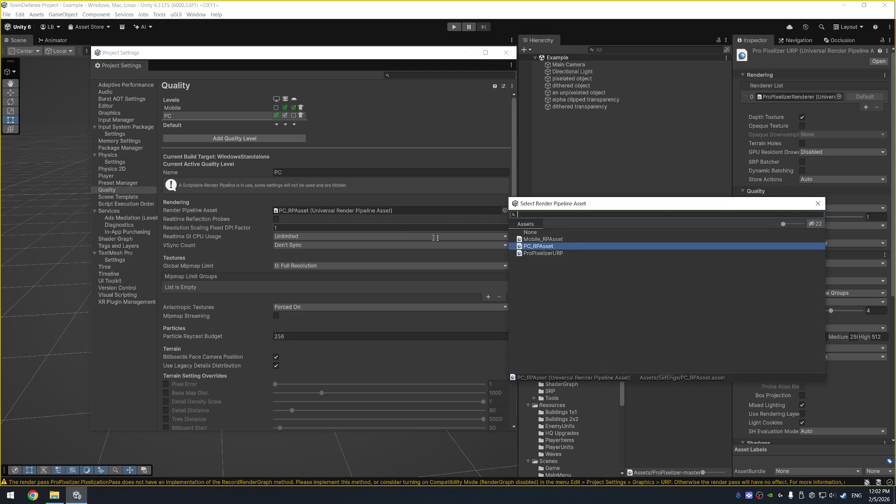
pyautogui.click(570, 253)
pyautogui.click(460, 261)
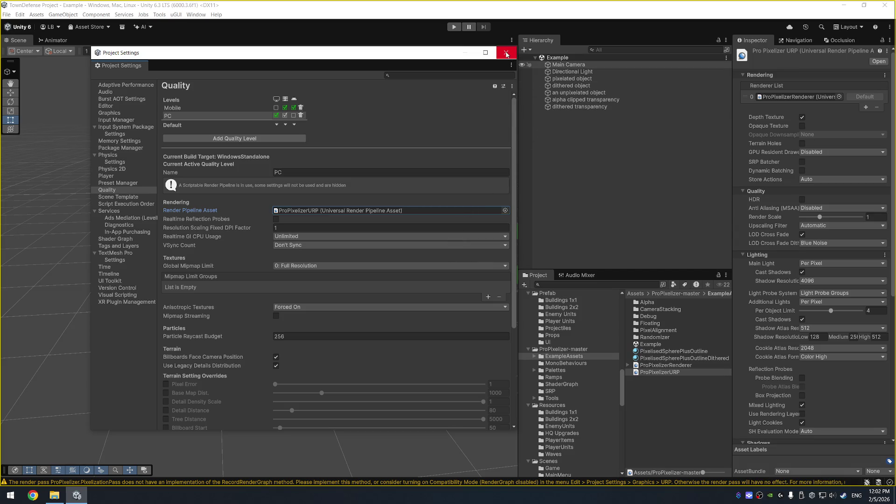
# Step: Set the Graphics Default Render Pipeline to ProPixelizerURP, confirm, and close Project Settings
pyautogui.click(121, 106)
pyautogui.click(120, 113)
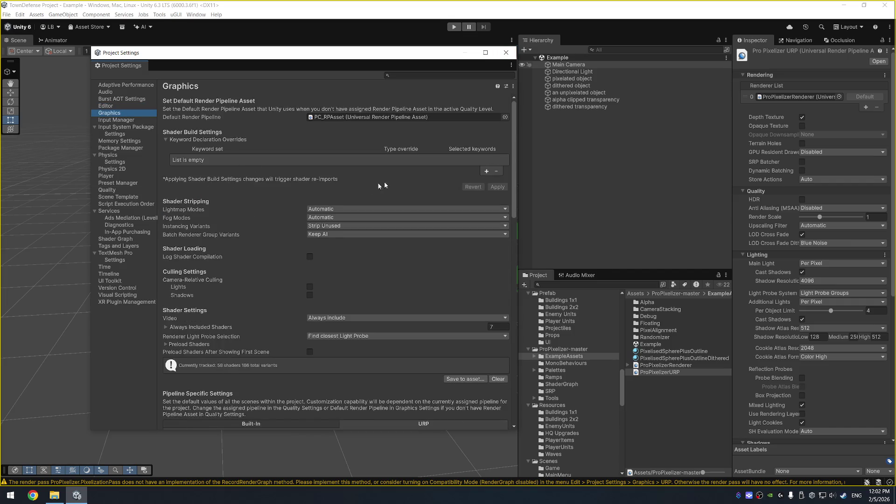
pyautogui.click(505, 116)
pyautogui.doubleClick(527, 160)
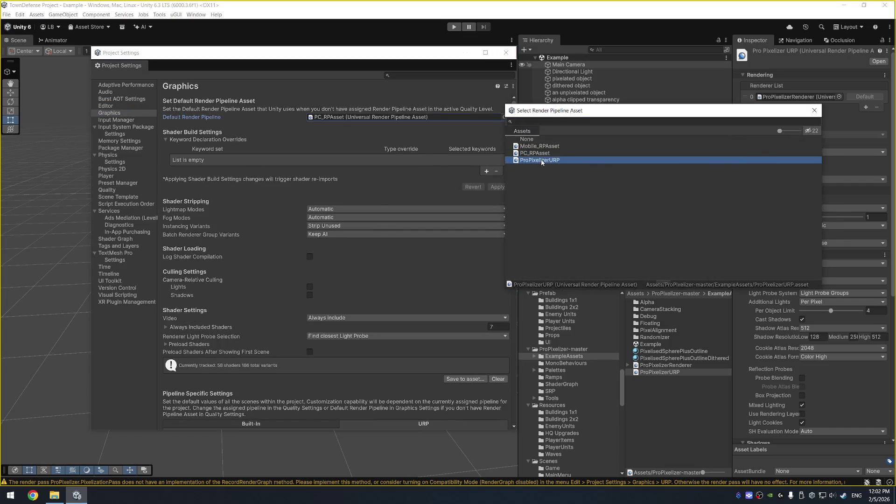
pyautogui.click(456, 276)
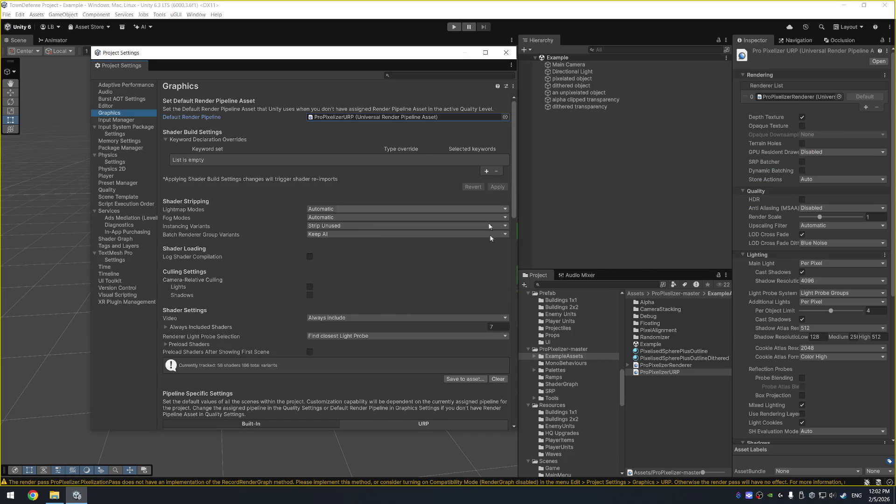
pyautogui.scroll(-5, 467, 234)
pyautogui.click(511, 57)
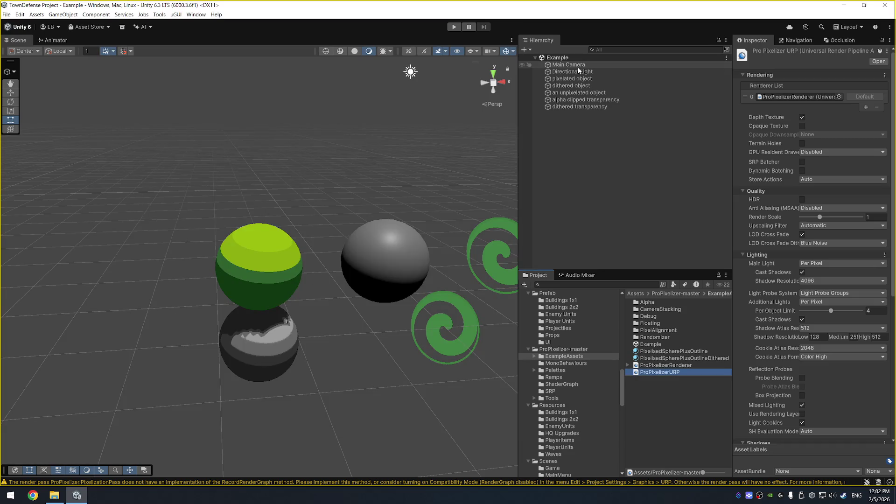
# Step: Try InitialMaterial's Pixelize Pixel Size at 1, then return it to 3
pyautogui.click(572, 65)
pyautogui.scroll(-2, 796, 364)
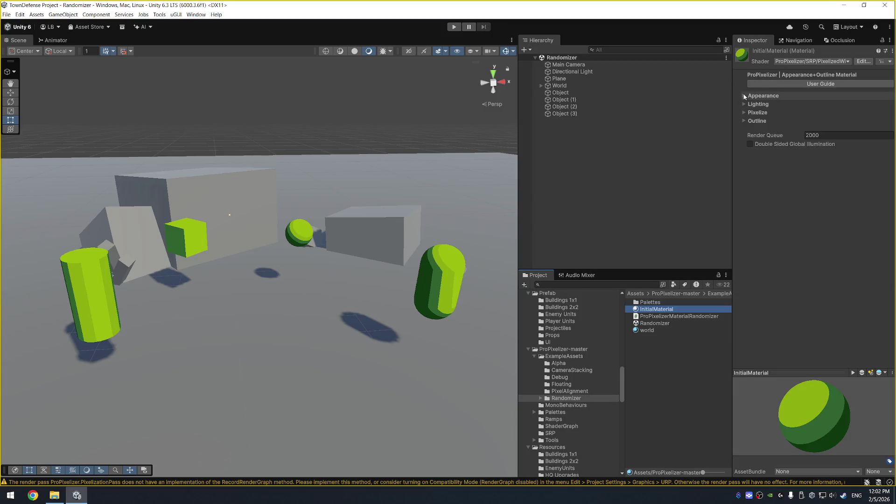
pyautogui.click(745, 96)
pyautogui.click(745, 96)
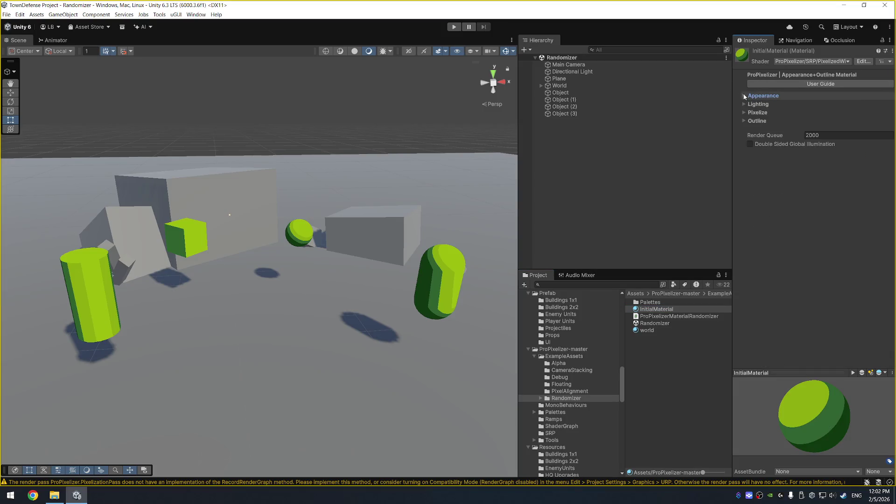
pyautogui.click(746, 112)
pyautogui.moveTo(840, 123)
pyautogui.mouseDown()
pyautogui.moveTo(822, 123)
pyautogui.moveTo(854, 122)
pyautogui.moveTo(820, 122)
pyautogui.moveTo(838, 123)
pyautogui.mouseUp()
# Step: Run the Randomizer scene in Play mode and select the World object
pyautogui.click(454, 27)
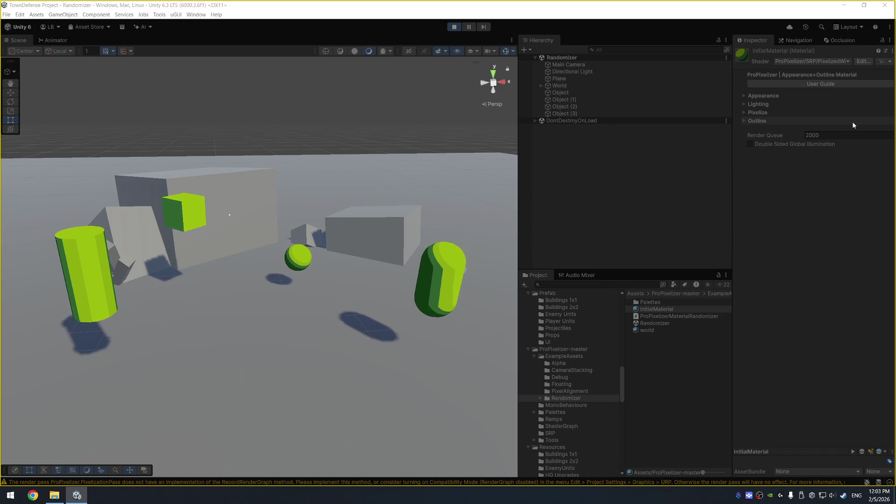
pyautogui.click(592, 83)
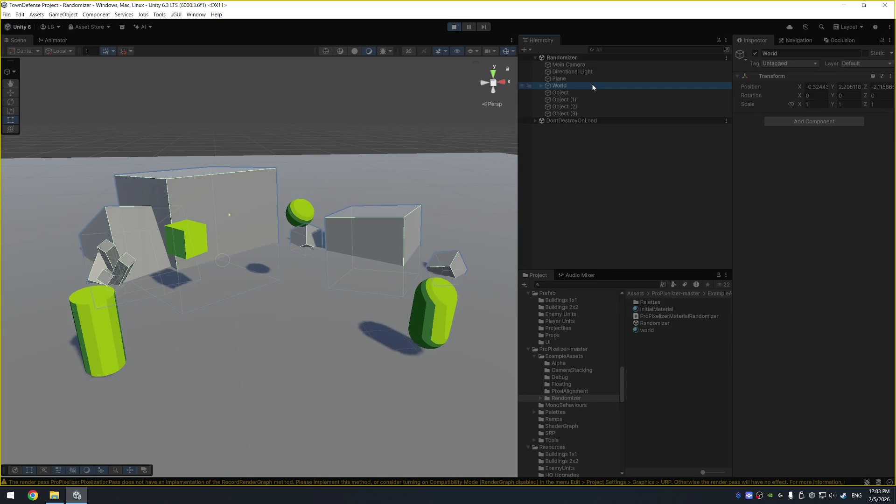
# Step: Select the floating cube named Object and scroll down to its material in the Inspector
pyautogui.click(598, 74)
pyautogui.click(596, 88)
pyautogui.click(598, 93)
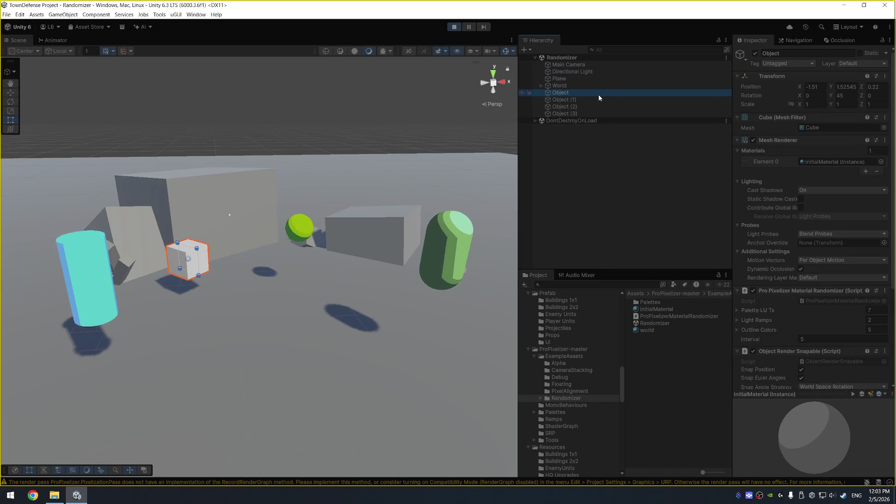
pyautogui.scroll(-5, 816, 244)
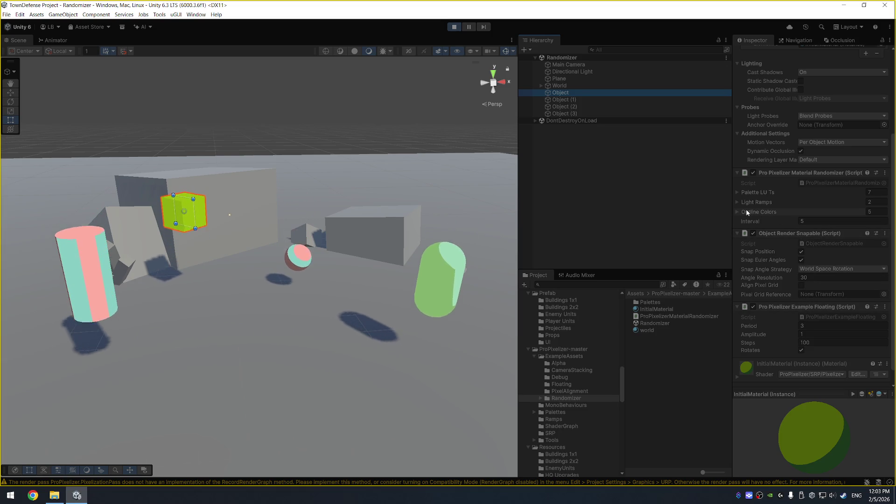
pyautogui.scroll(-1, 772, 210)
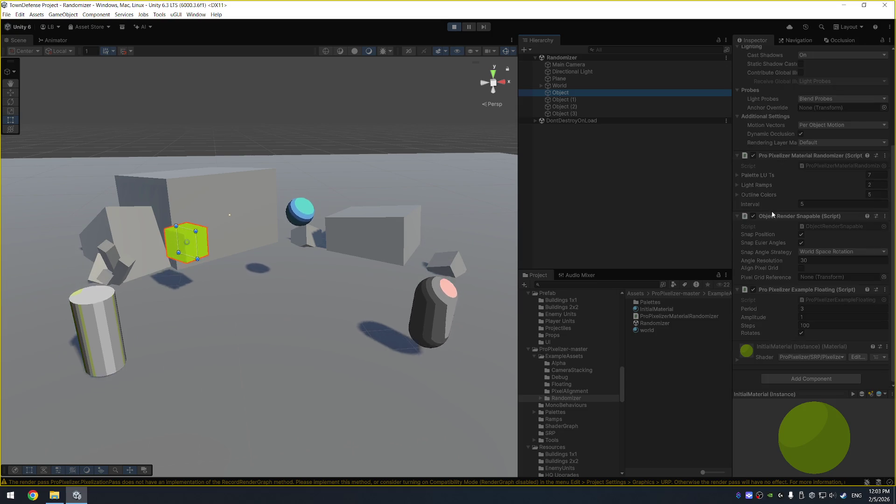
# Step: In the material's Pixelize settings, toggle Object Position off and back on, raise Pixel Size, then stop play mode
pyautogui.click(736, 361)
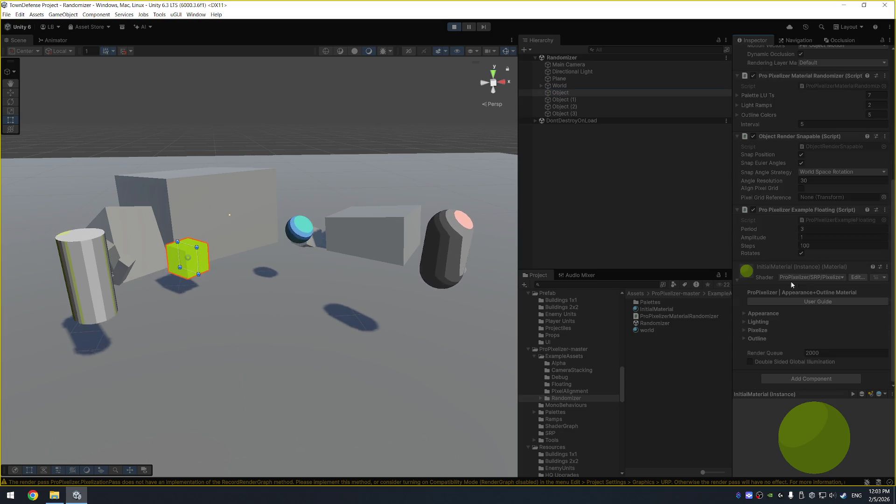
pyautogui.click(800, 331)
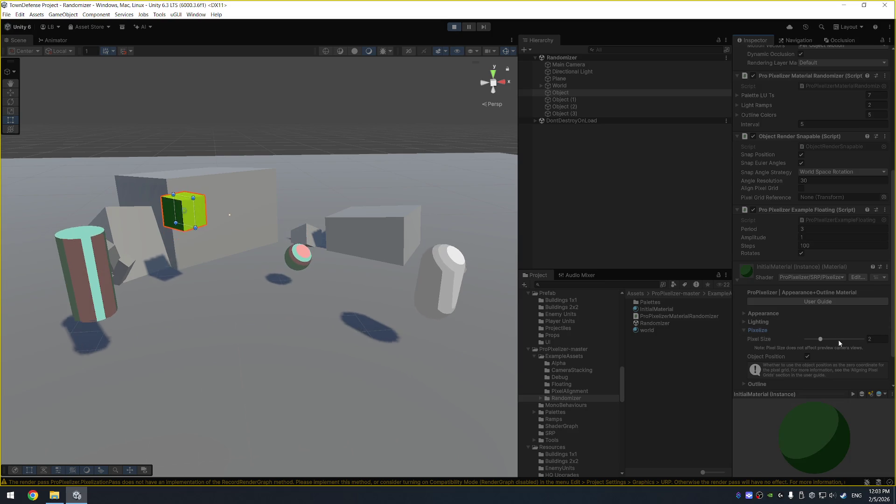
pyautogui.click(808, 356)
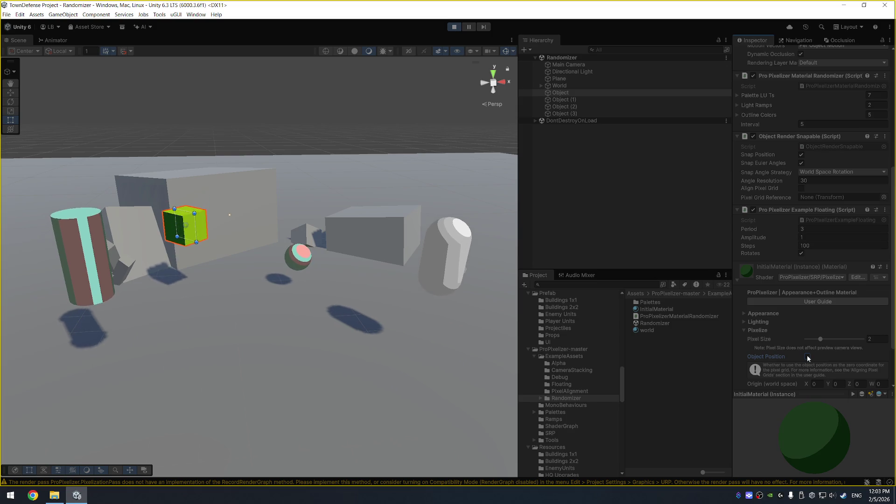
pyautogui.click(808, 356)
pyautogui.moveTo(835, 339)
pyautogui.mouseDown()
pyautogui.moveTo(849, 342)
pyautogui.moveTo(807, 339)
pyautogui.mouseUp()
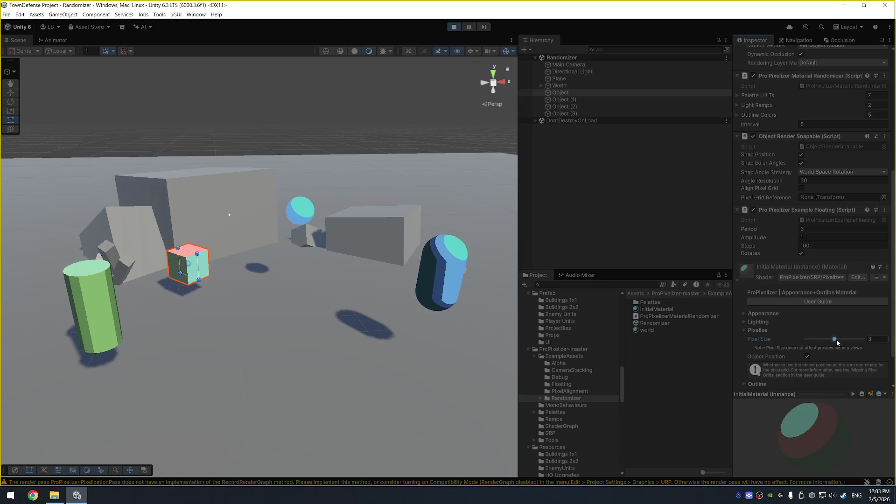
pyautogui.hotkey('ctrl', 'p')
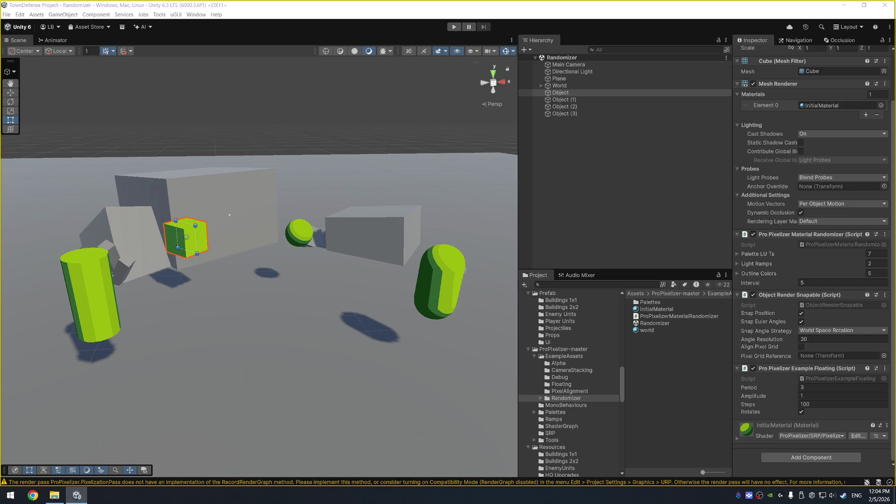
# Step: Launch Discord from Windows search, then select the ProPixelizer-master folder in the Project panel
pyautogui.press('super')
pyautogui.write('disc')
pyautogui.press('BackSpace')
pyautogui.press('BackSpace')
pyautogui.press('Return')
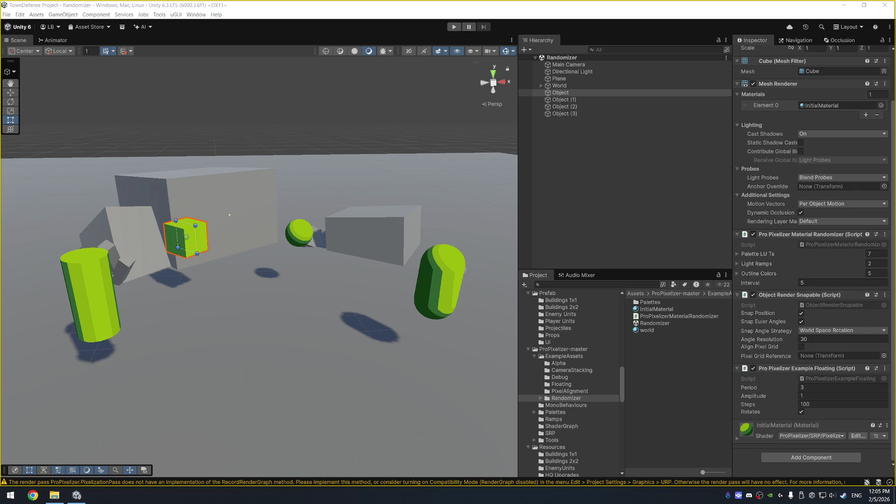
pyautogui.click(560, 349)
# Step: Delete the ProPixelizer-master folder from the project and confirm the deletion
pyautogui.press('Delete')
pyautogui.press('Return')
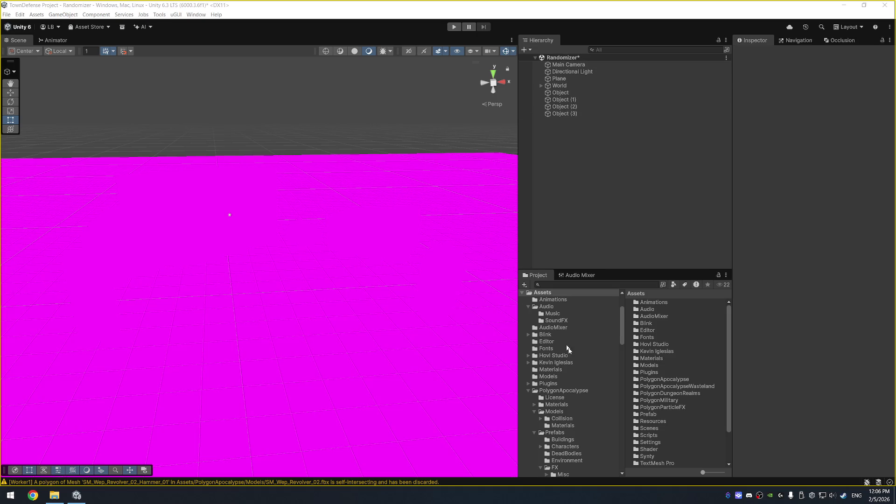
# Step: Open the MainMenu scene from the Scenes folder, discarding the Randomizer scene's unsaved changes
pyautogui.scroll(-3, 567, 393)
pyautogui.scroll(-3, 568, 413)
pyautogui.scroll(-5, 568, 413)
pyautogui.click(561, 397)
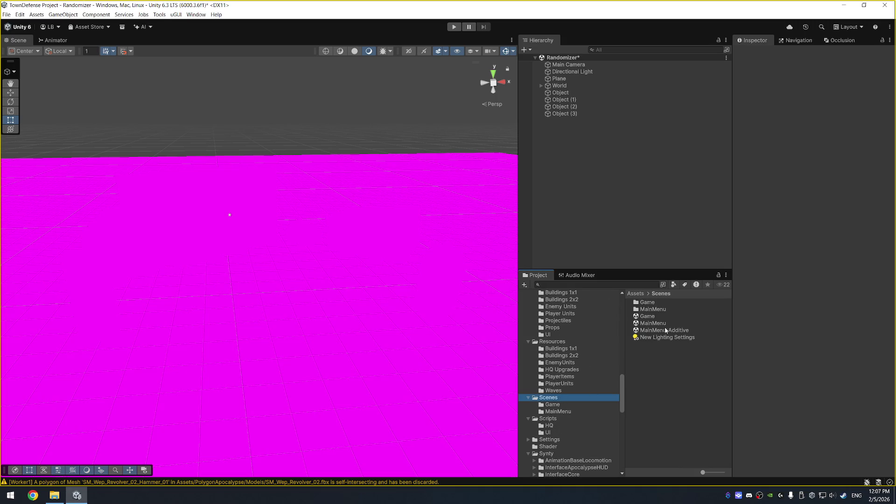
pyautogui.doubleClick(667, 324)
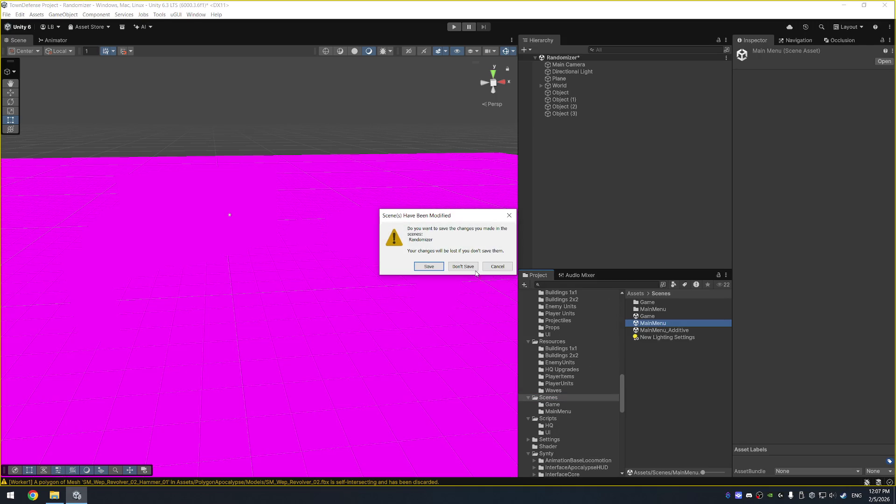
pyautogui.click(476, 270)
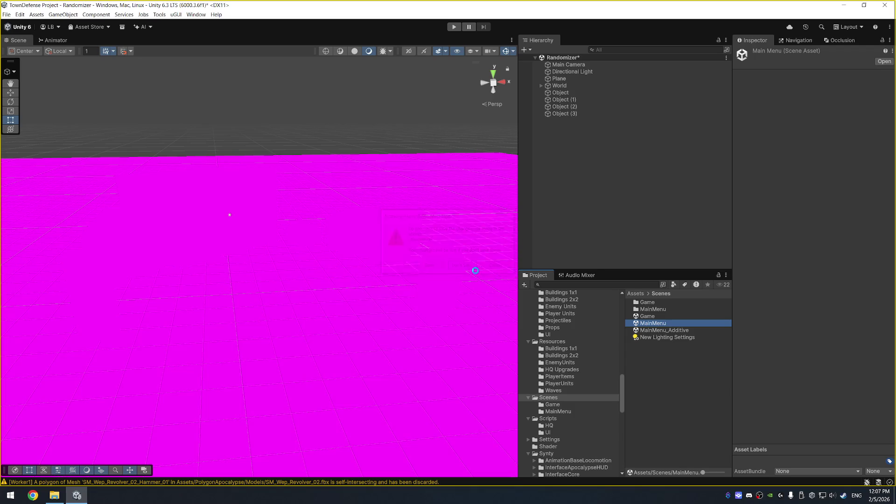
pyautogui.click(205, 16)
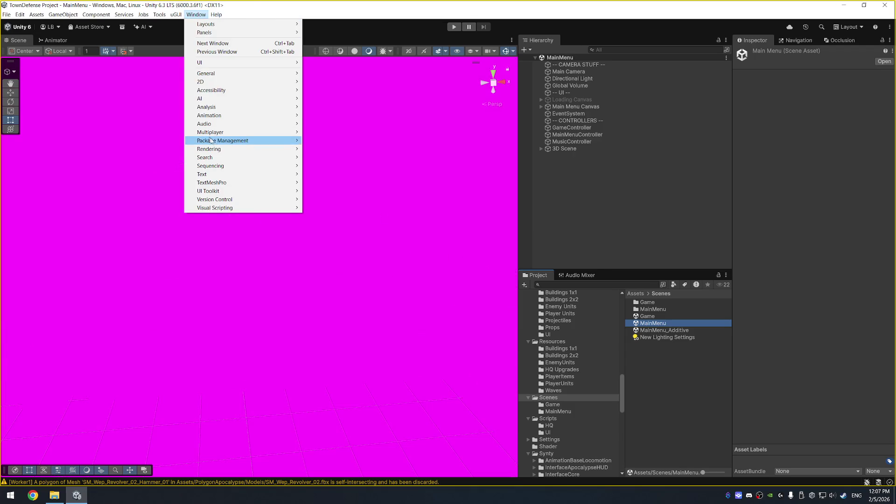
# Step: Open the Package Manager and the Project Settings window
pyautogui.moveTo(210, 141)
pyautogui.click(327, 140)
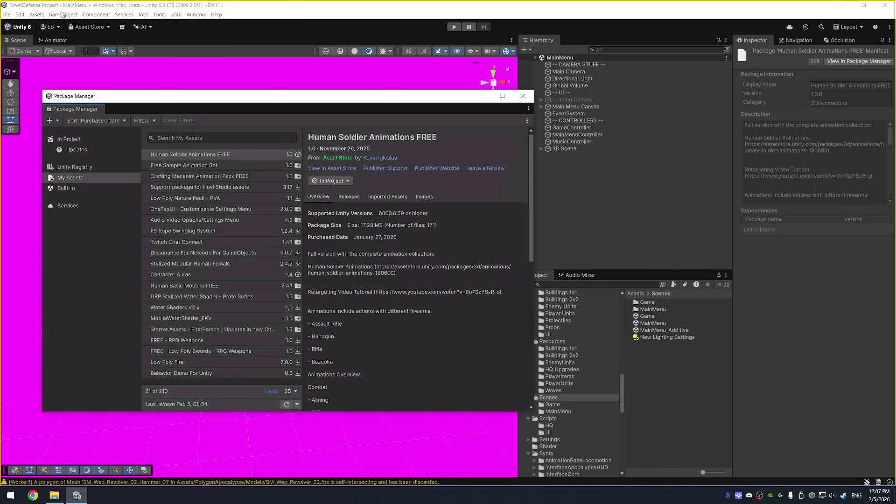
pyautogui.click(30, 18)
pyautogui.moveTo(20, 15)
pyautogui.click(96, 241)
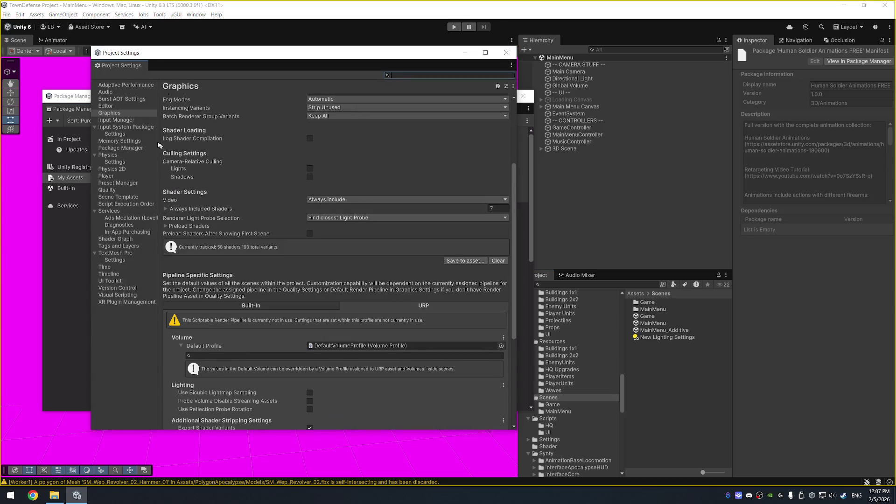
# Step: Set the Default Render Pipeline to PC_RPAsset and review the Quality settings
pyautogui.scroll(5, 374, 178)
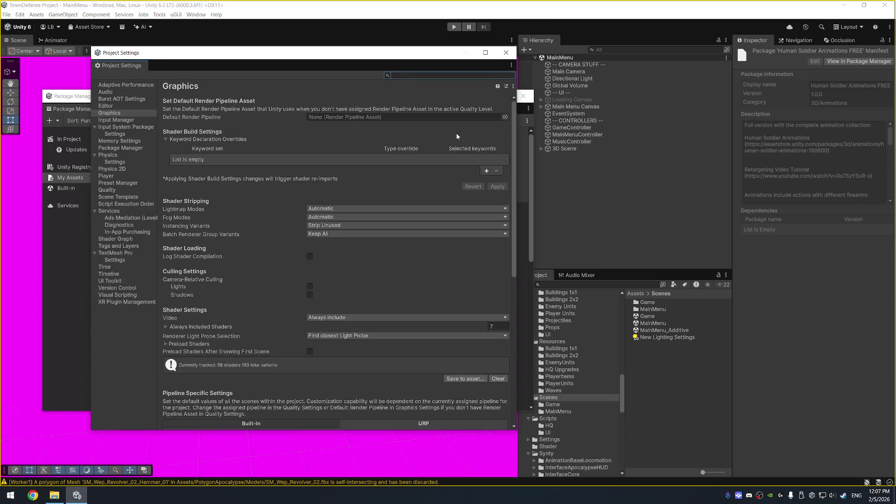
pyautogui.click(505, 117)
pyautogui.doubleClick(543, 155)
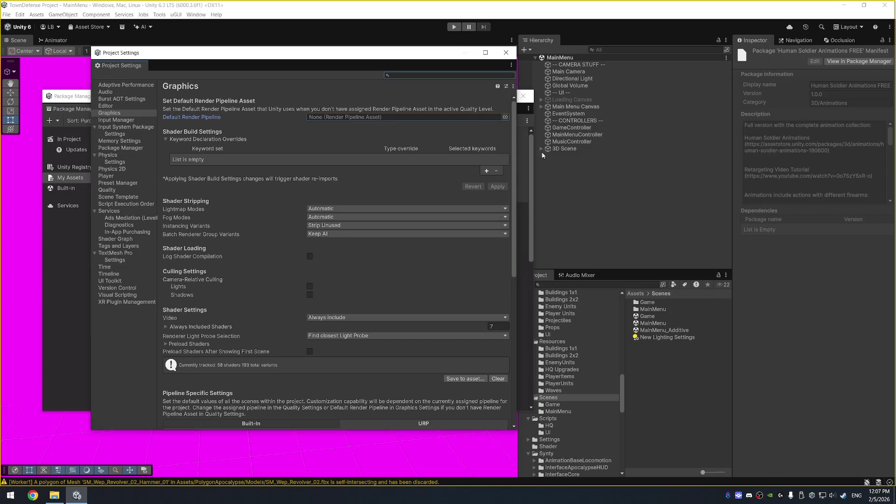
pyautogui.click(453, 273)
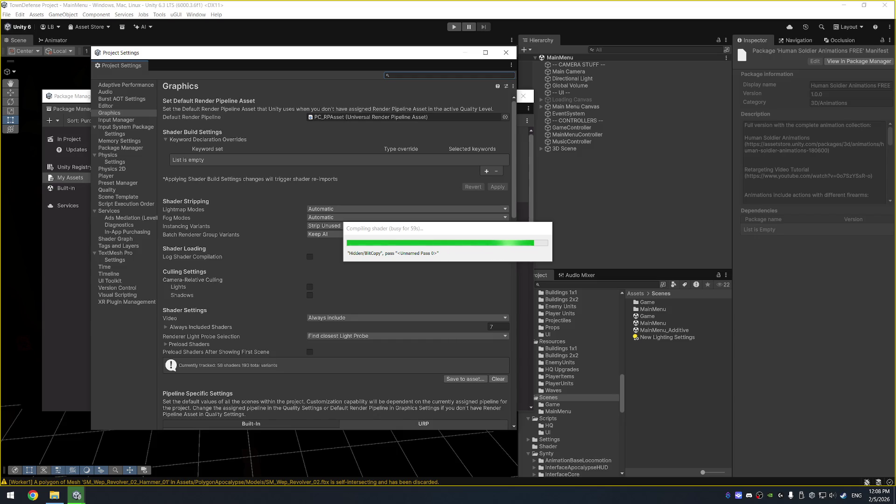
pyautogui.click(106, 190)
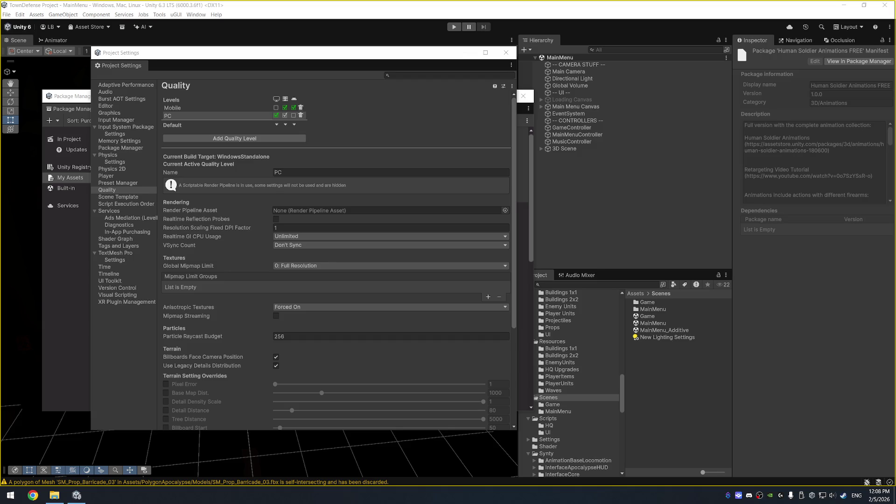
pyautogui.click(506, 55)
# Step: Try installing ProPixelizer from its pasted git URL, then open the Console to read the error
pyautogui.click(506, 55)
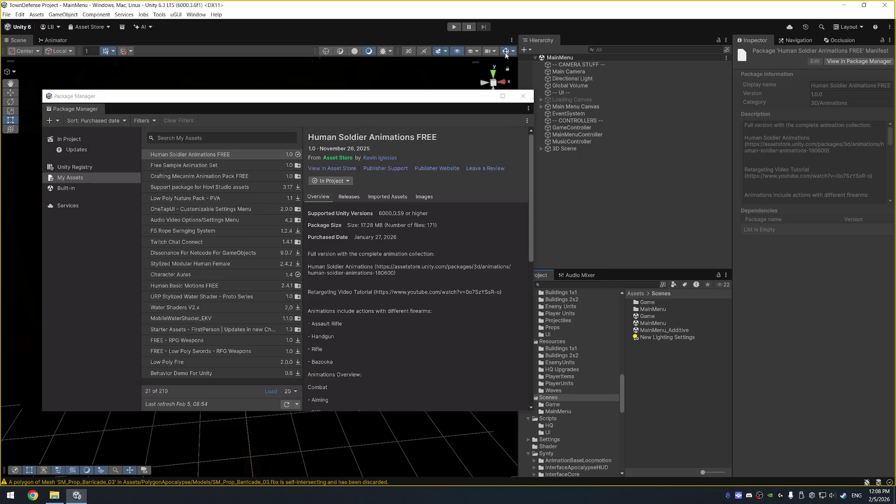
pyautogui.click(50, 120)
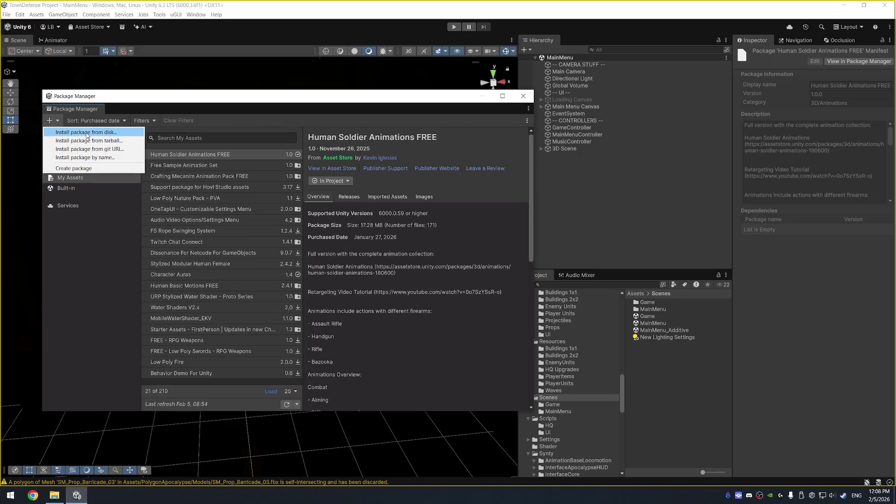
pyautogui.click(89, 149)
pyautogui.hotkey('ctrl', 'v')
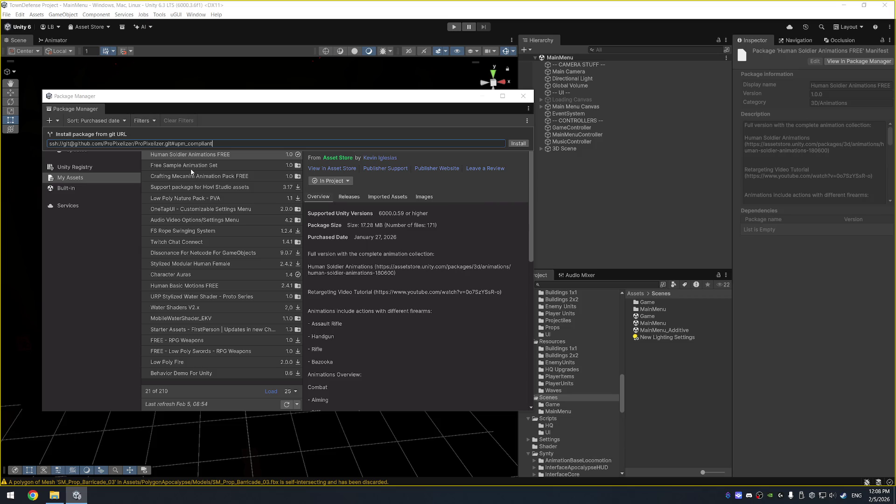
pyautogui.click(520, 144)
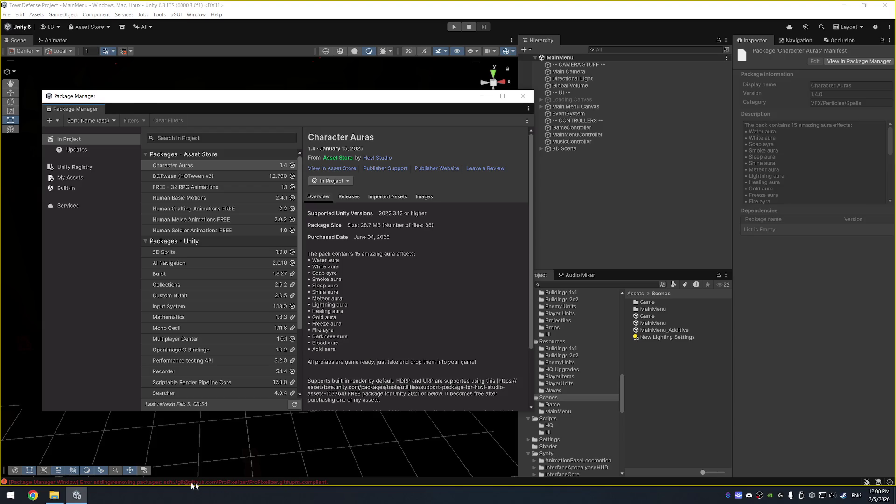
pyautogui.click(167, 484)
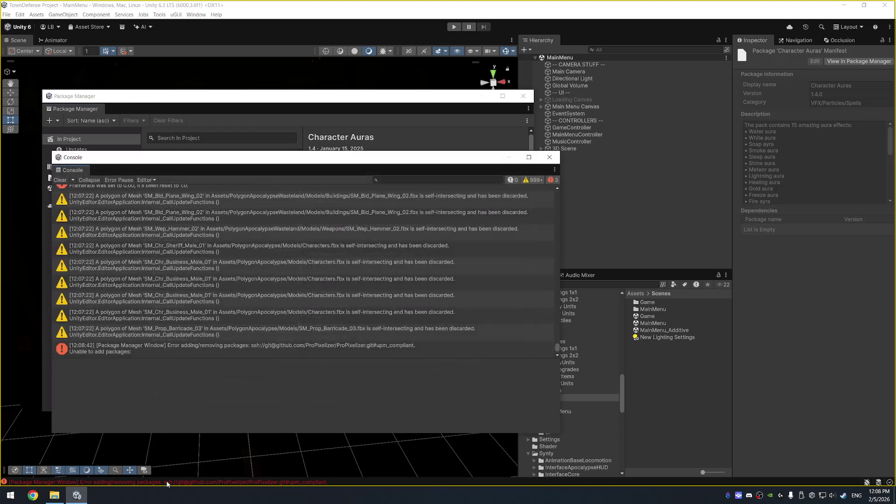
pyautogui.click(221, 348)
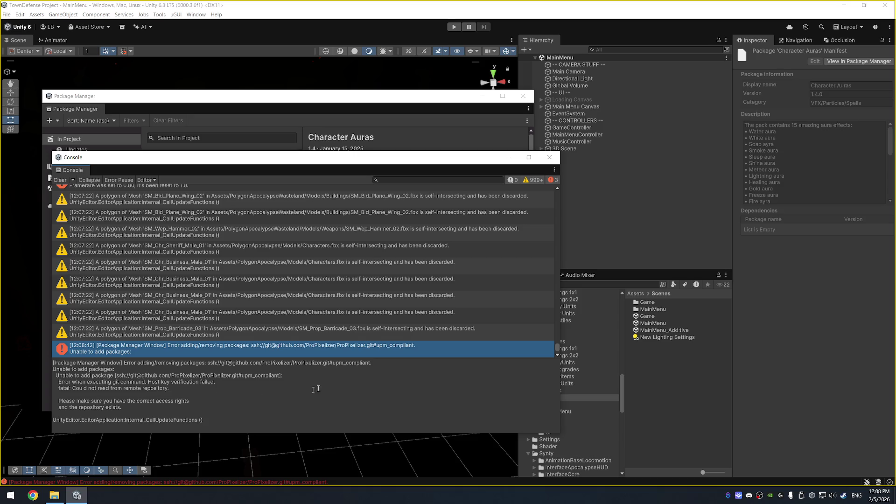
pyautogui.click(550, 158)
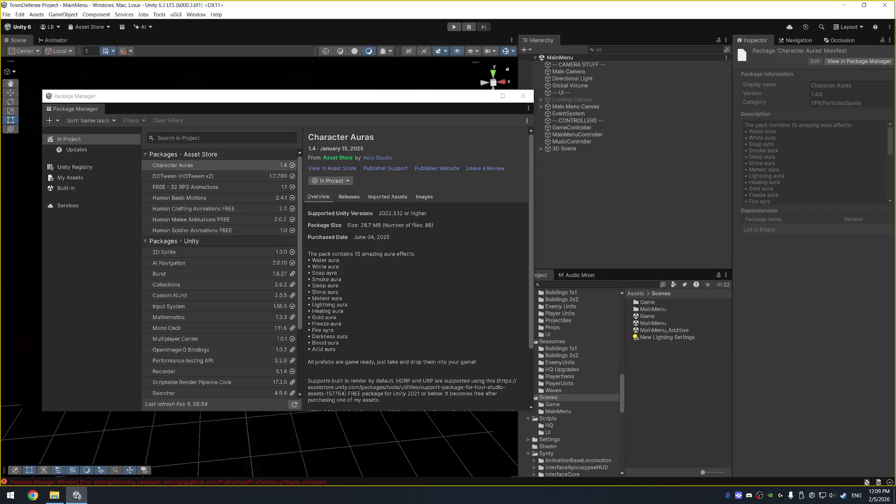
pyautogui.hotkey('alt', 'Tab')
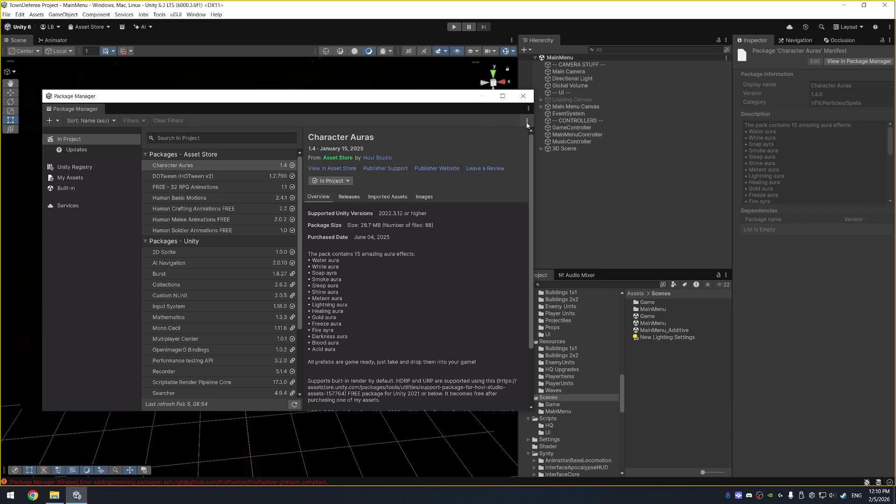
# Step: Close the Package Manager and bring up the Resources folder's context menu
pyautogui.click(524, 96)
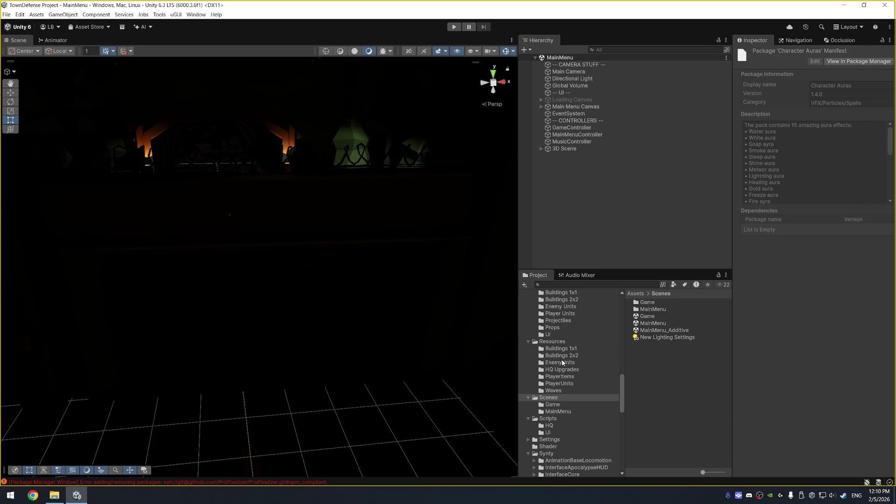
pyautogui.rightClick(563, 342)
# Step: Show the project's Assets folder in File Explorer
pyautogui.click(643, 141)
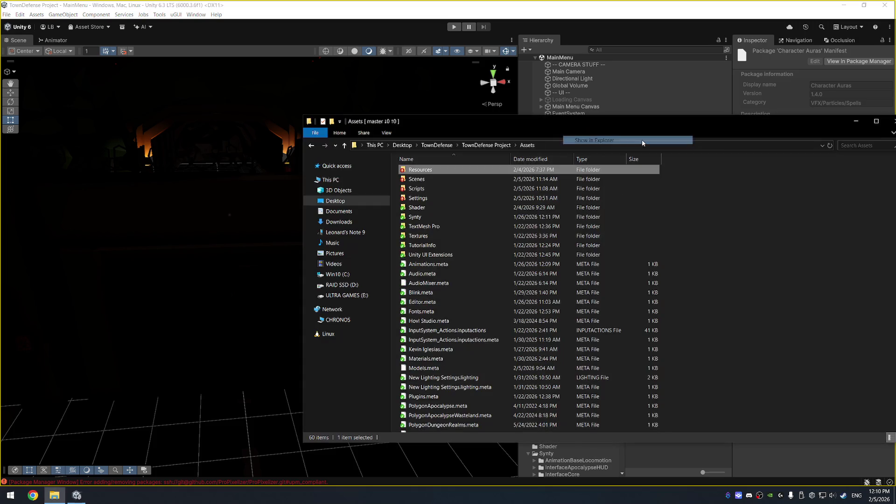
pyautogui.click(775, 235)
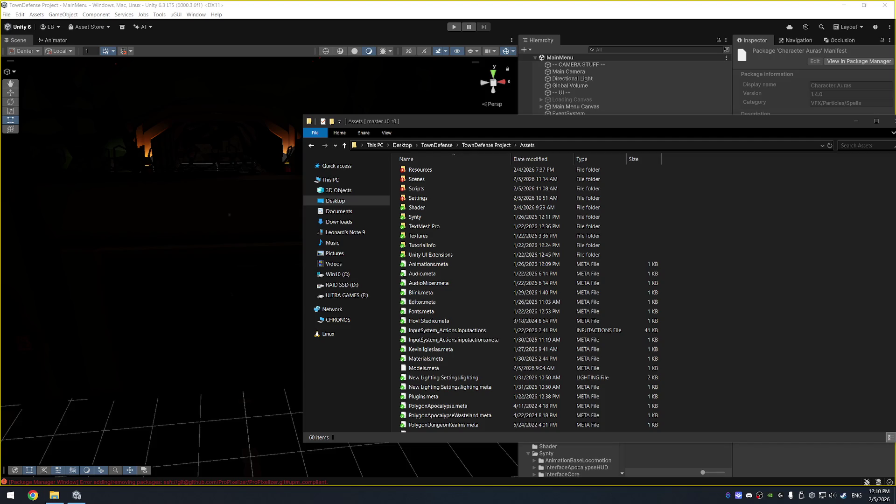
pyautogui.click(735, 281)
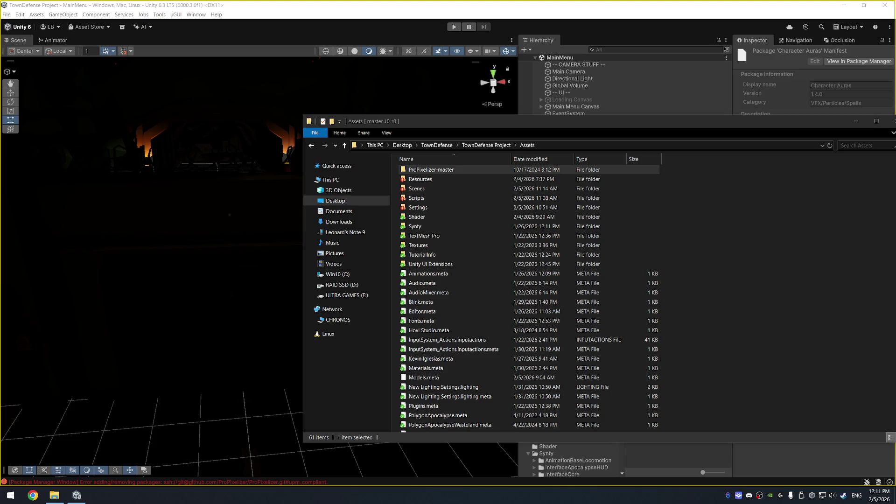
pyautogui.moveTo(766, 125); pyautogui.dragTo(669, 108)
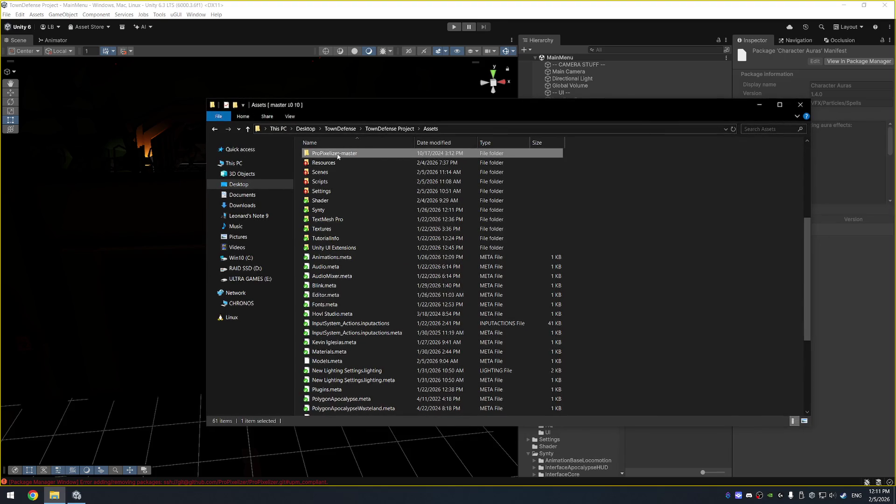
# Step: Rename the ProPixelizer-master folder to ProPixelizer and return to Unity so it imports
pyautogui.click(339, 157)
pyautogui.moveTo(340, 154); pyautogui.dragTo(376, 159)
pyautogui.press('Delete')
pyautogui.click(660, 261)
pyautogui.click(626, 12)
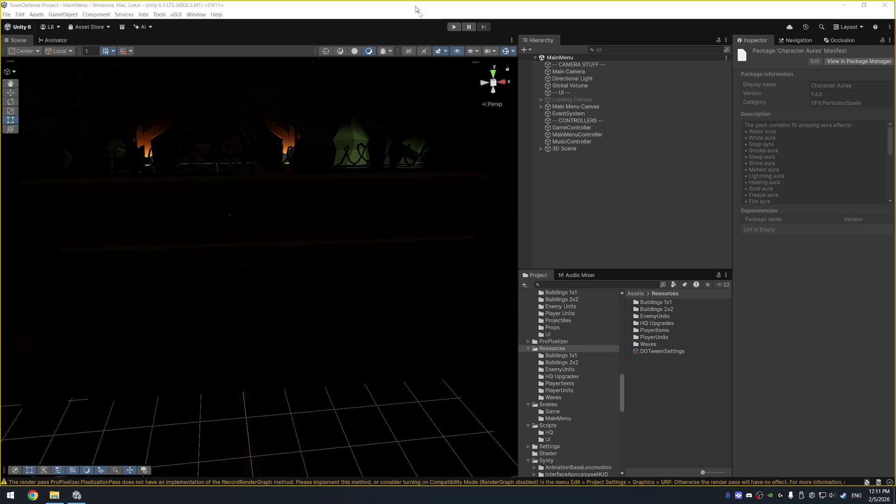
pyautogui.click(586, 79)
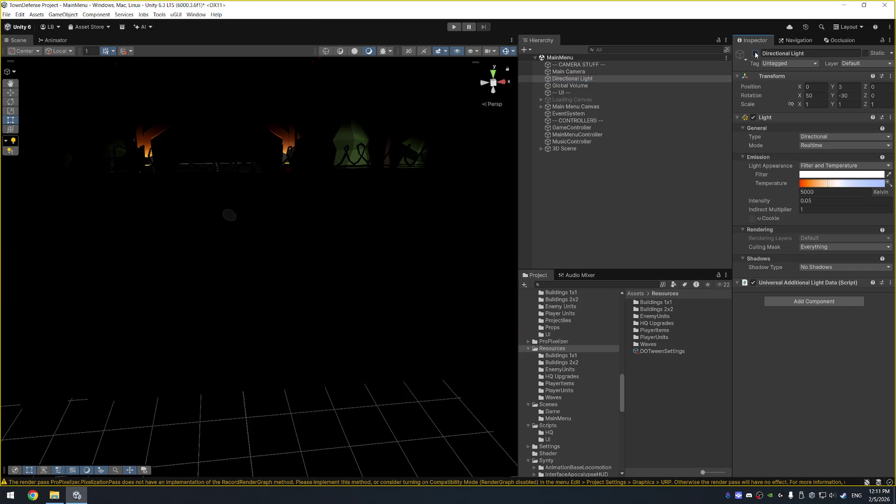
# Step: Set the Directional Light's Intensity to 1, frame it in the Scene view, and select Main Camera
pyautogui.click(821, 201)
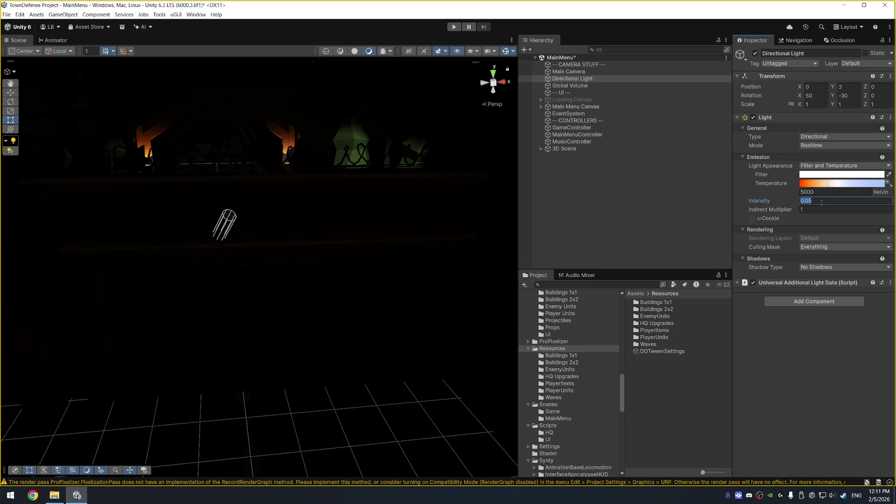
pyautogui.write('1')
pyautogui.press('Return')
pyautogui.press('f')
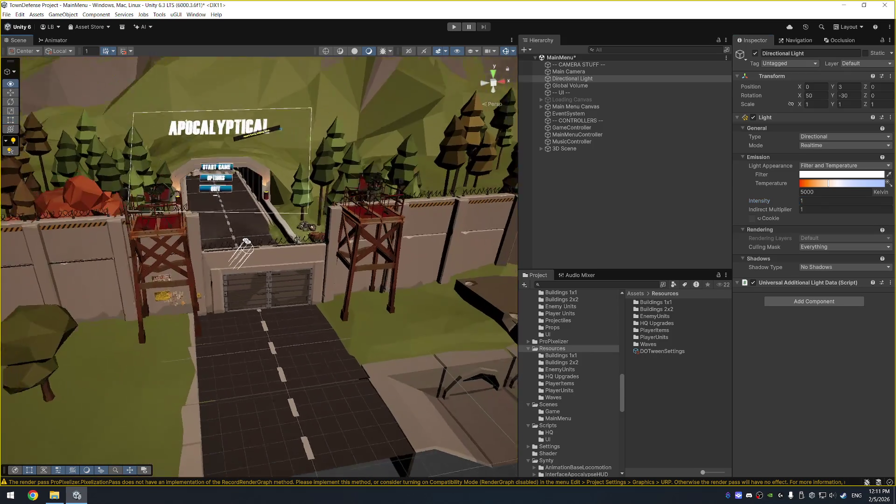
pyautogui.click(589, 71)
pyautogui.scroll(-10, 847, 403)
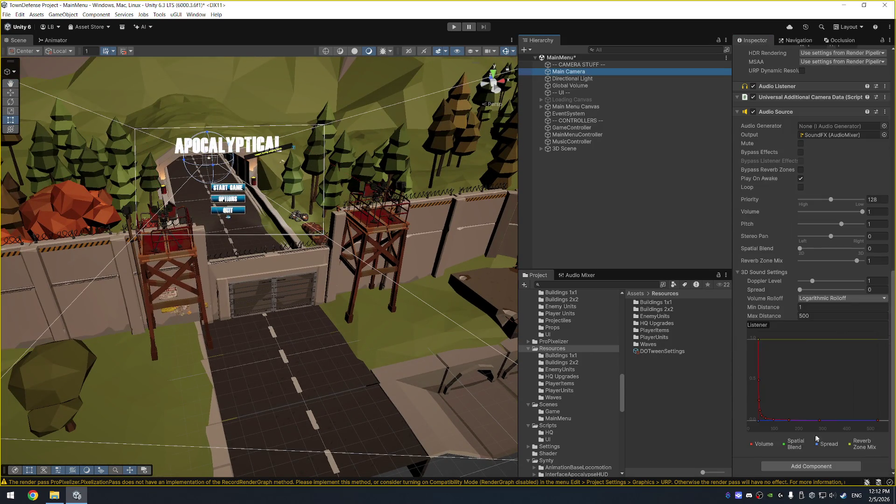
# Step: Add the Camera Render Snapable component to Main Camera via a 'Pixel' search and locate its script
pyautogui.click(812, 465)
pyautogui.write('Pixel')
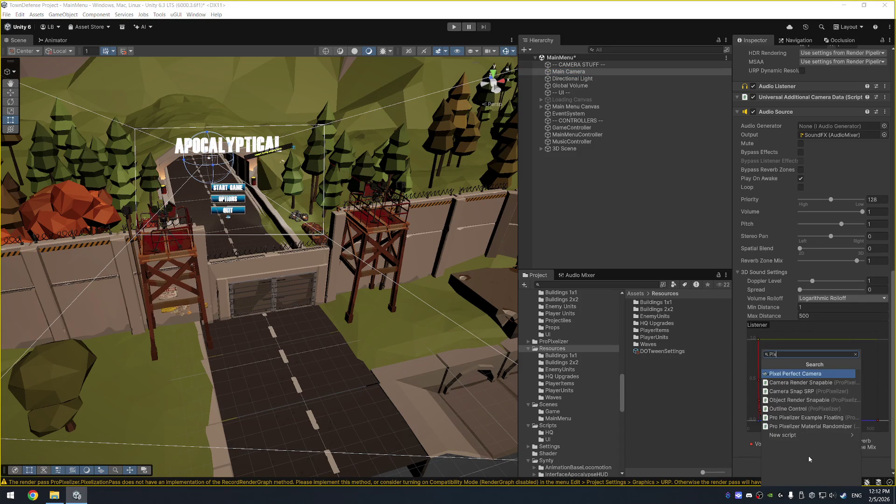
pyautogui.press('Down')
pyautogui.press('Down')
pyautogui.press('Down')
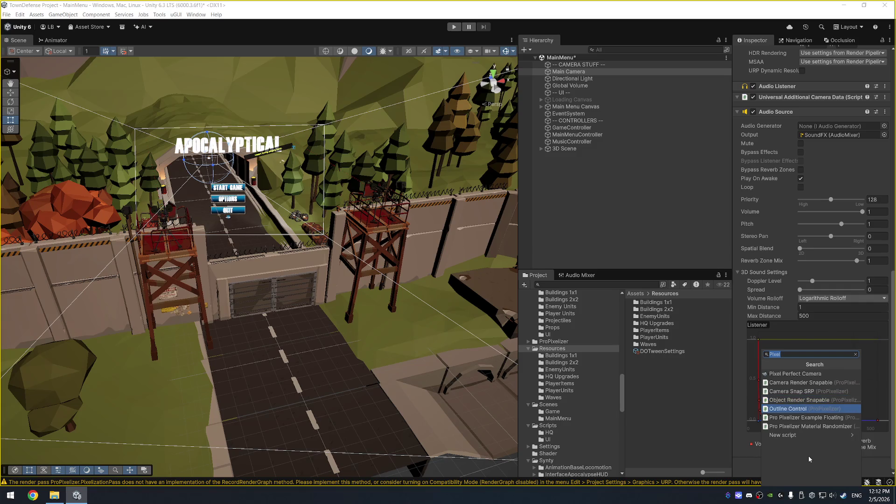
pyautogui.press('Up')
pyautogui.press('Up')
pyautogui.press('Up')
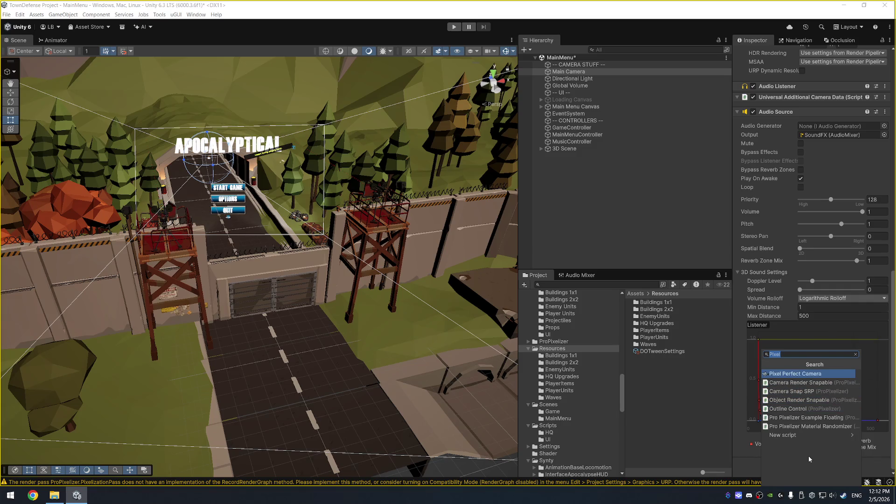
pyautogui.press('Down')
pyautogui.press('Down')
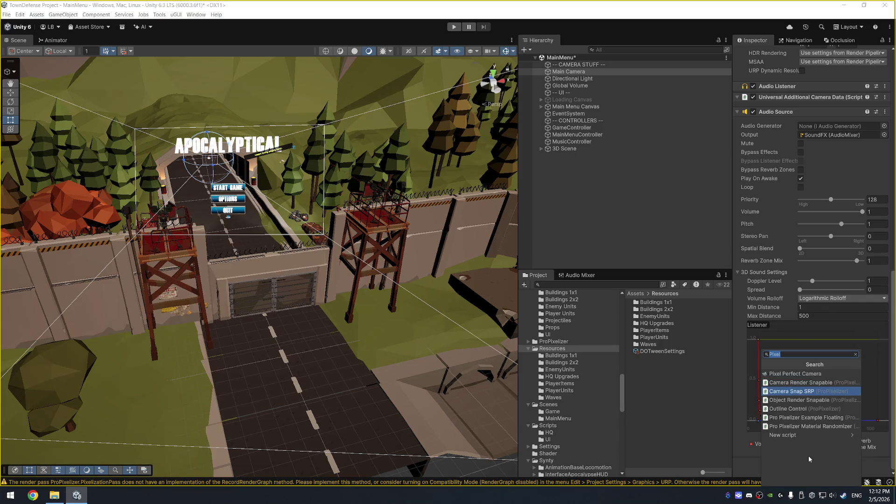
pyautogui.press('Down')
pyautogui.press('Up')
pyautogui.press('Up')
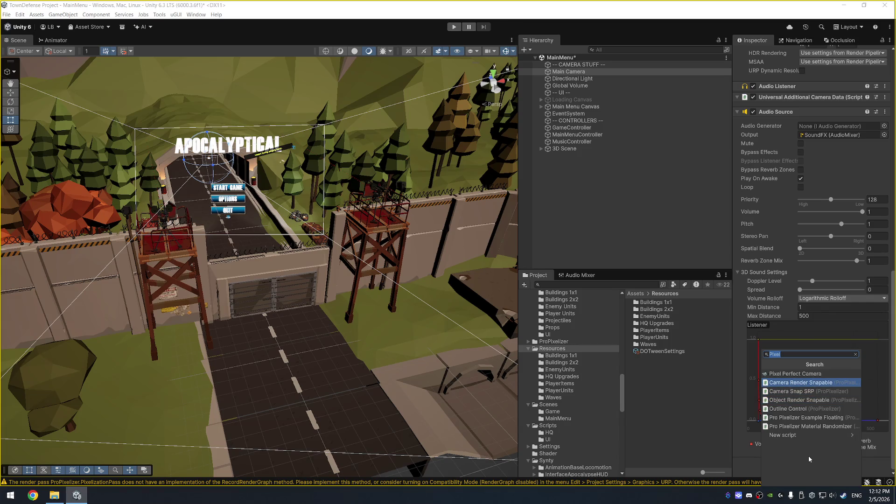
pyautogui.press('Return')
pyautogui.scroll(-2, 810, 459)
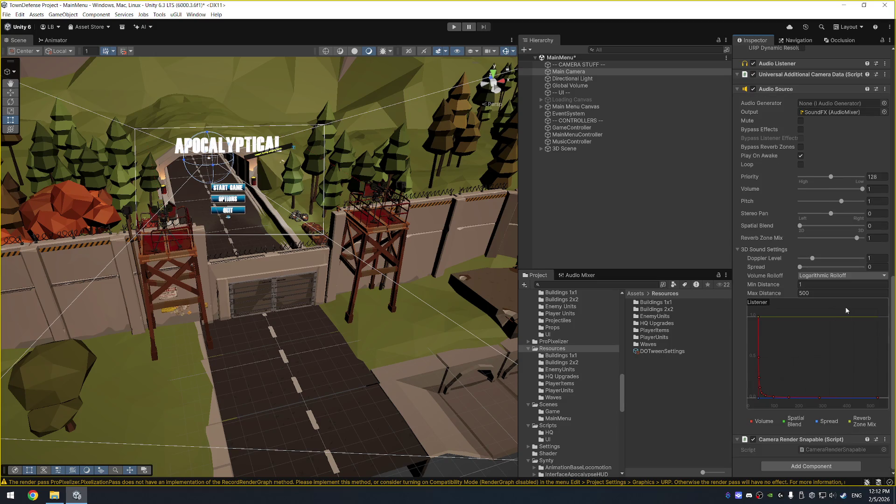
pyautogui.click(854, 451)
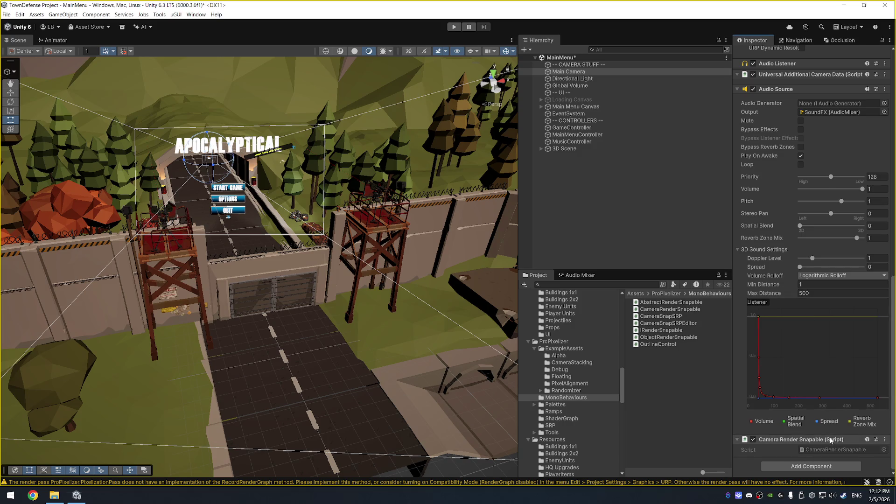
# Step: Remove Camera Render Snapable from the Main Camera and browse ProPixelizer's ExampleAssets, ShaderGraph, SRP and Tools folders
pyautogui.rightClick(849, 439)
pyautogui.click(838, 361)
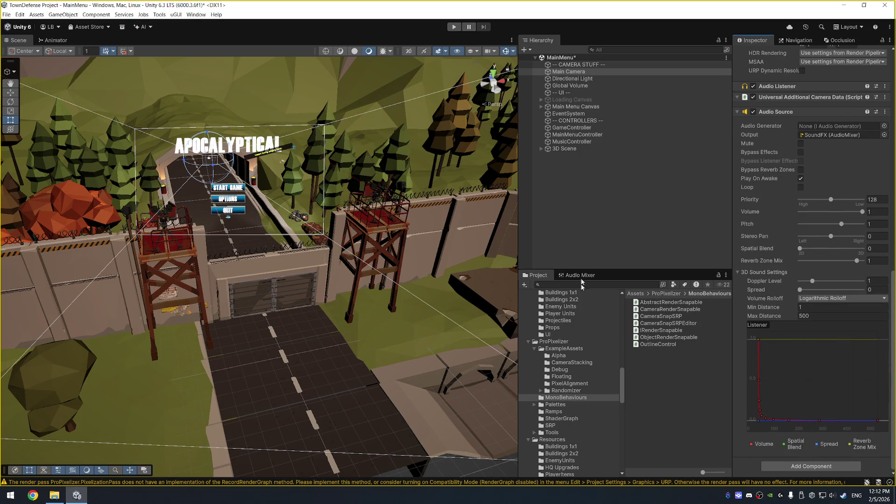
pyautogui.click(574, 349)
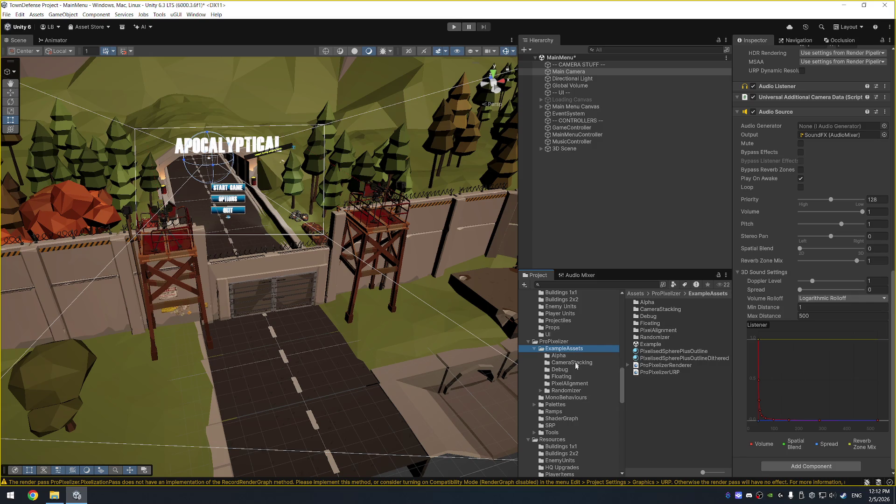
pyautogui.click(567, 419)
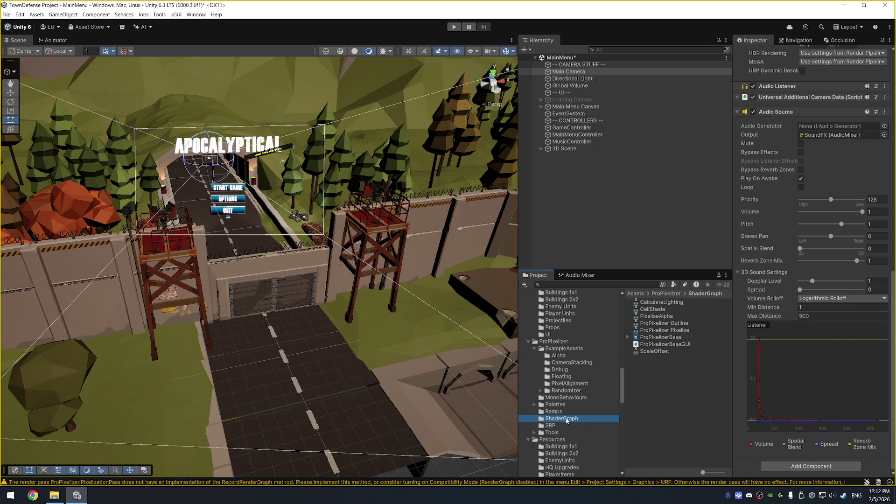
pyautogui.press('Down')
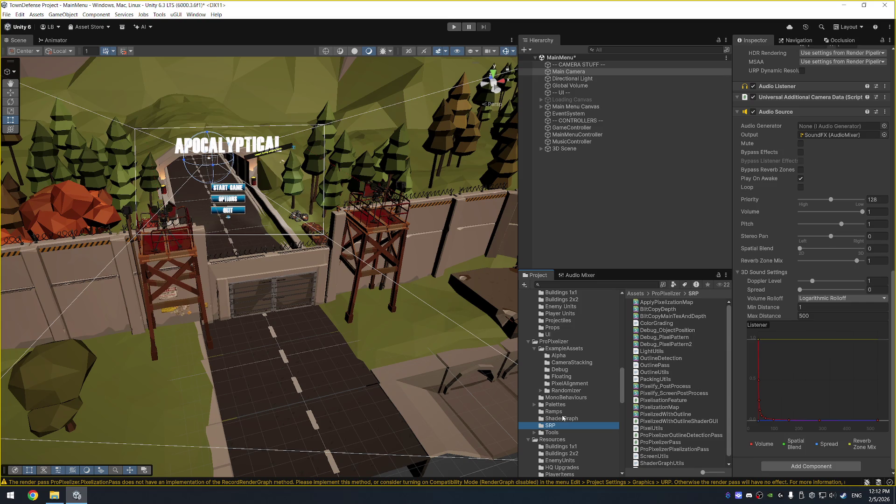
pyautogui.click(560, 434)
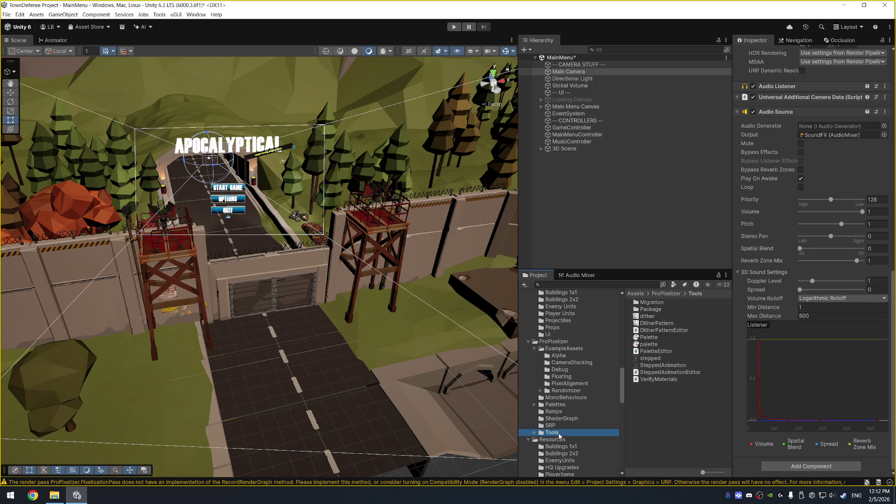
# Step: Read the MonoBehaviours scripts CameraSnapSRP, CameraRenderSnapable, IRenderSnapable and CameraSnapSRPEditor
pyautogui.click(570, 398)
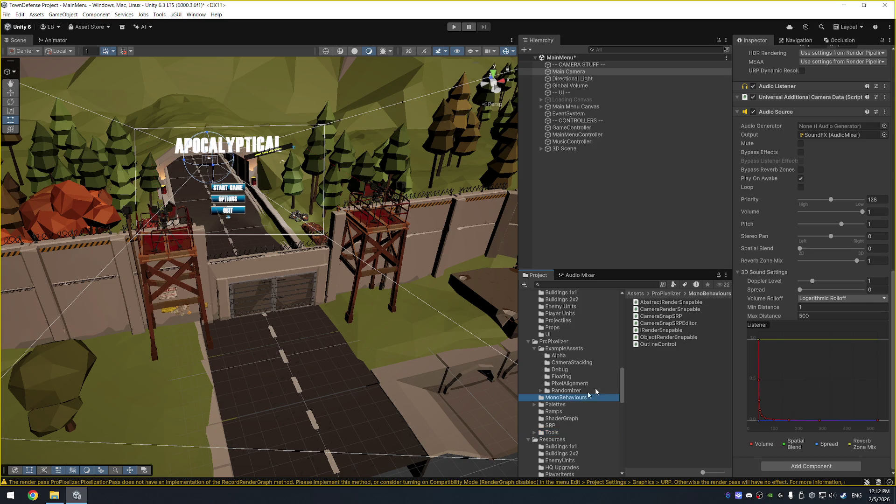
pyautogui.click(678, 317)
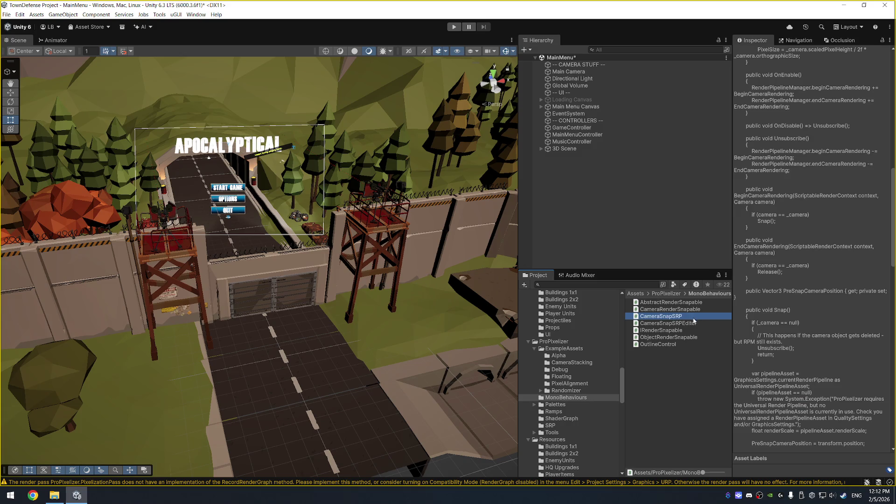
pyautogui.click(678, 311)
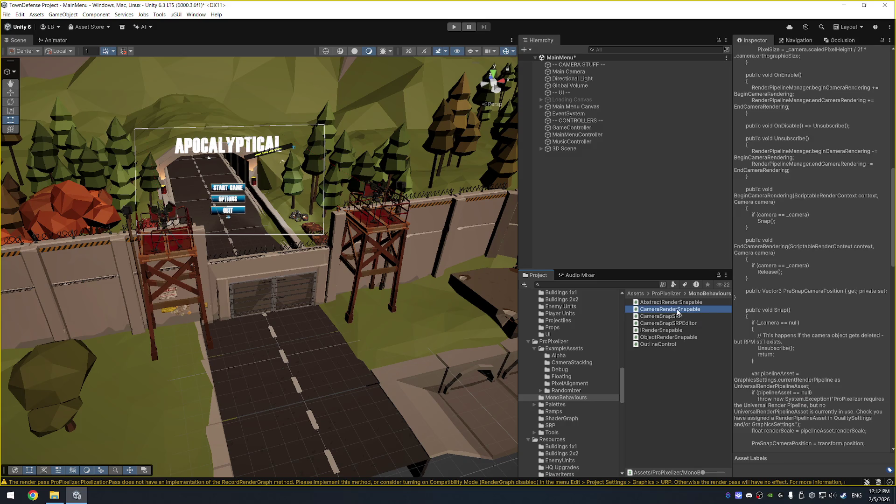
pyautogui.click(678, 318)
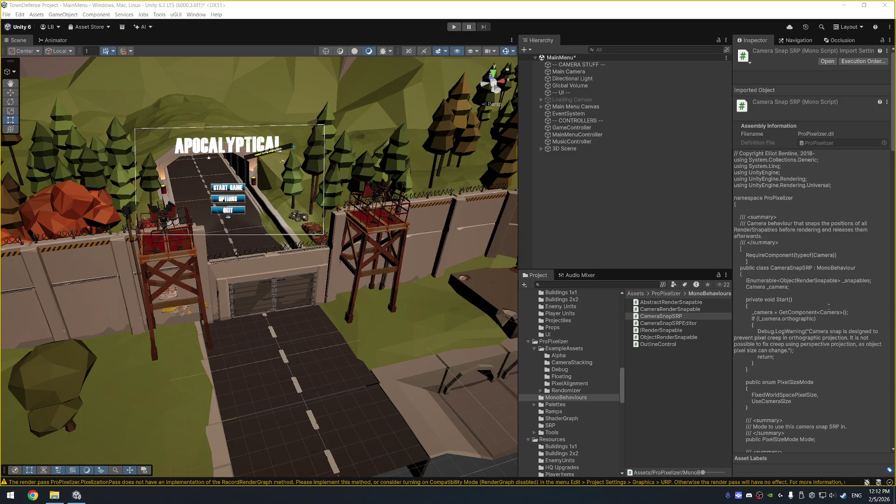
pyautogui.scroll(-5, 827, 316)
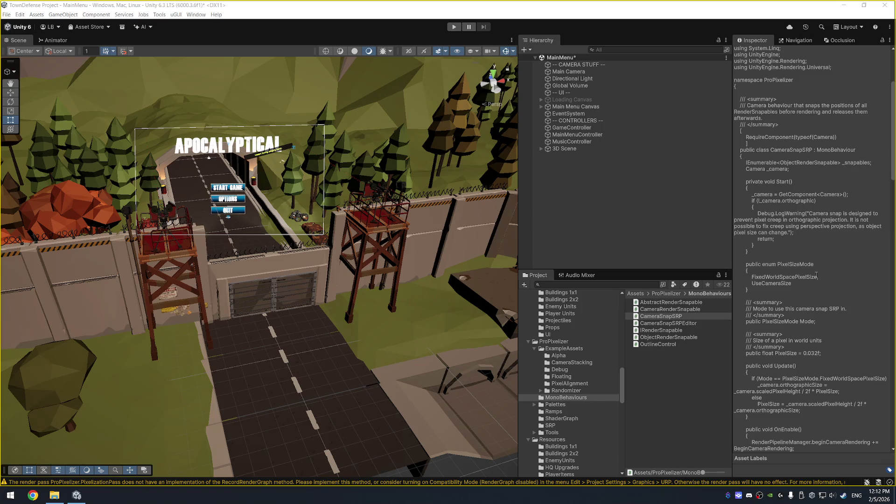
pyautogui.scroll(-10, 829, 310)
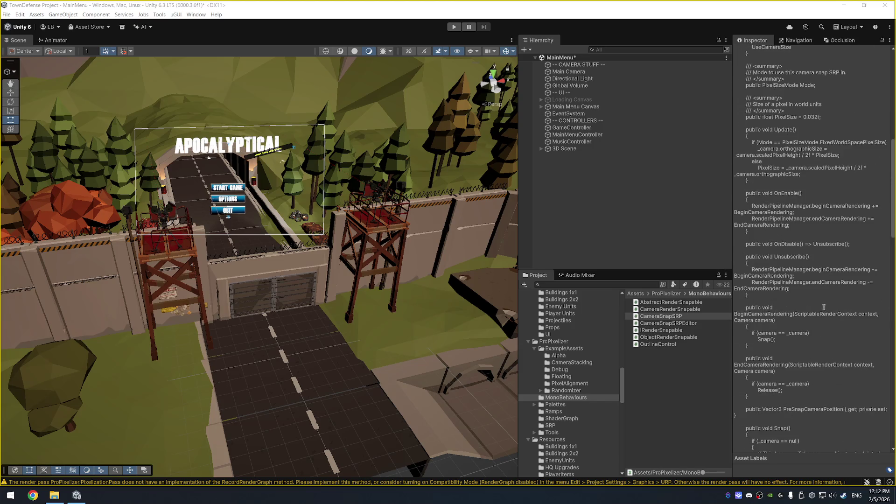
pyautogui.scroll(-1, 823, 313)
pyautogui.click(685, 330)
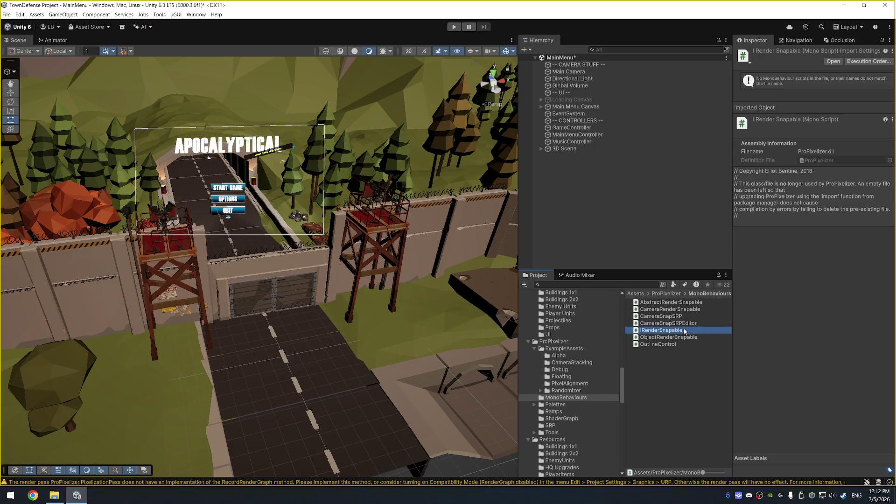
pyautogui.click(691, 324)
# Step: Look through the CameraStacking and Debug example folders and open the Pattern1 scene
pyautogui.click(574, 363)
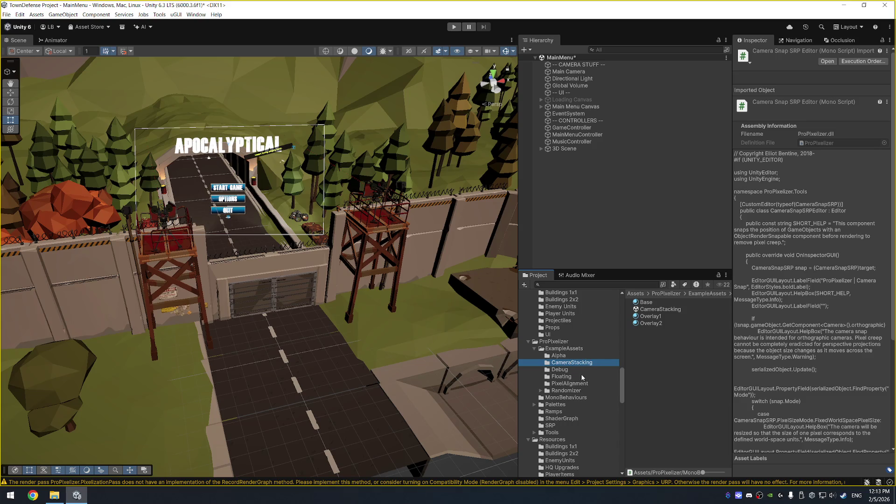
pyautogui.click(582, 372)
pyautogui.doubleClick(664, 303)
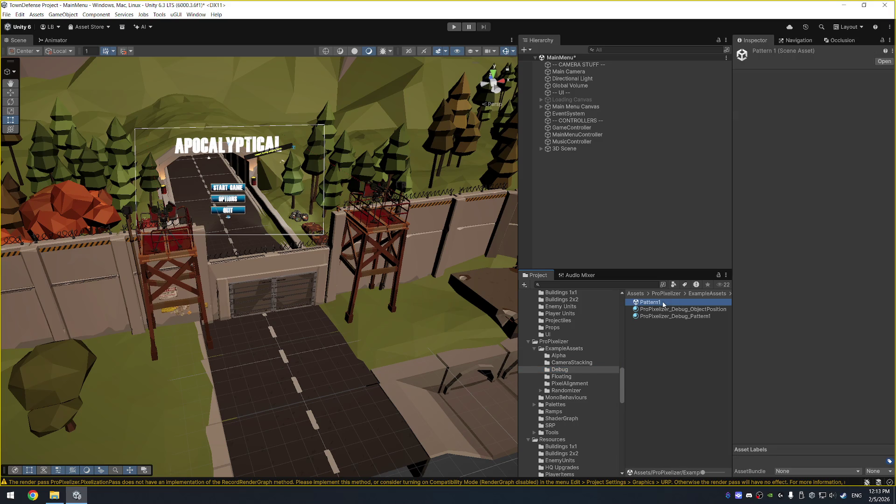
# Step: Discard the MainMenu changes to load Pattern1, then frame and orbit around its Main Camera
pyautogui.click(453, 267)
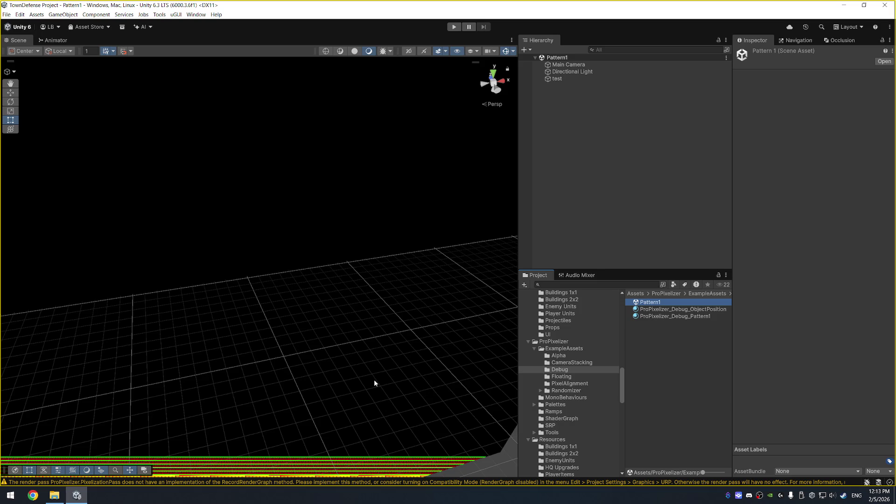
pyautogui.doubleClick(600, 65)
pyautogui.moveTo(397, 187)
pyautogui.mouseDown()
pyautogui.moveTo(300, 201)
pyautogui.moveTo(386, 174)
pyautogui.moveTo(192, 195)
pyautogui.mouseUp()
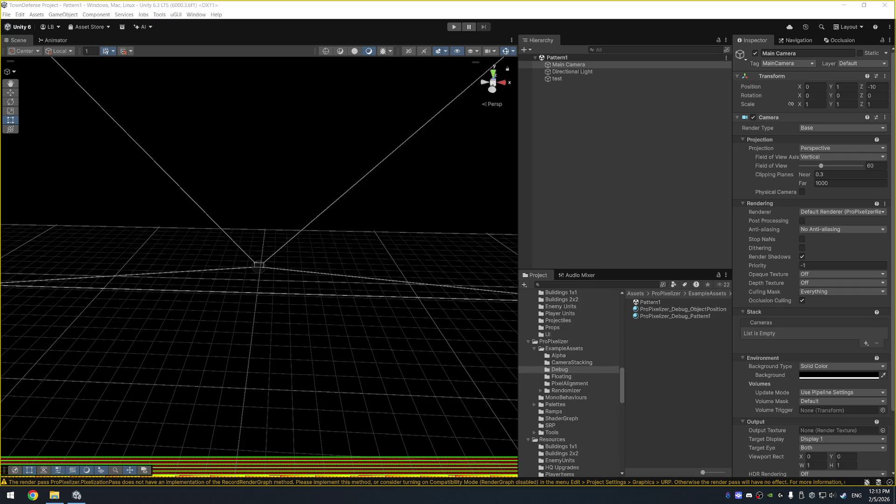
# Step: Set the Graphics Default Render Pipeline to ProPixelizerURP and confirm the change
pyautogui.click(19, 21)
pyautogui.click(19, 14)
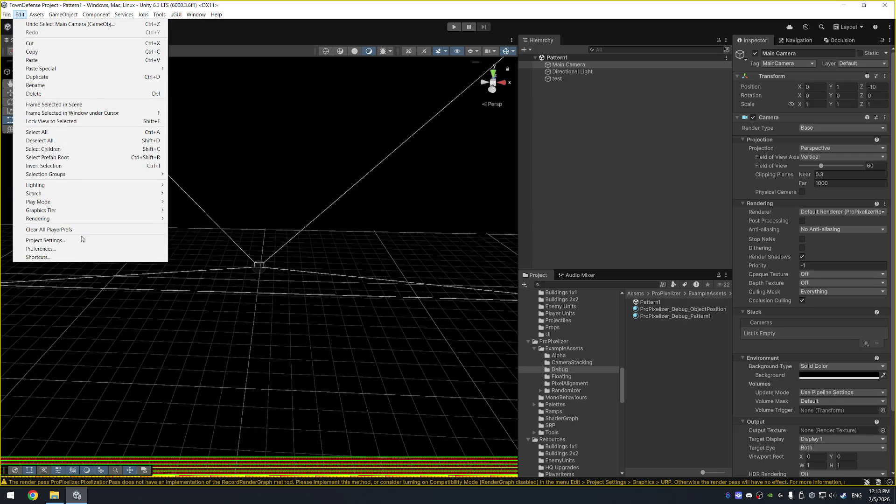
pyautogui.click(82, 239)
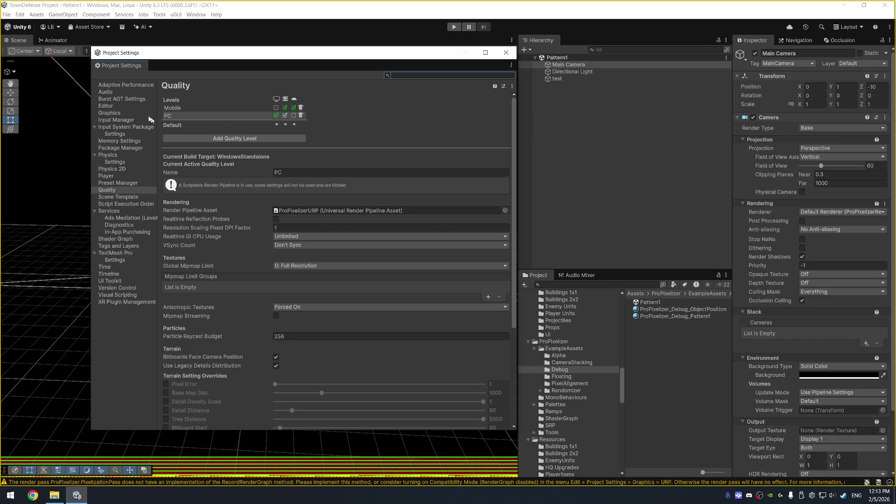
pyautogui.click(112, 113)
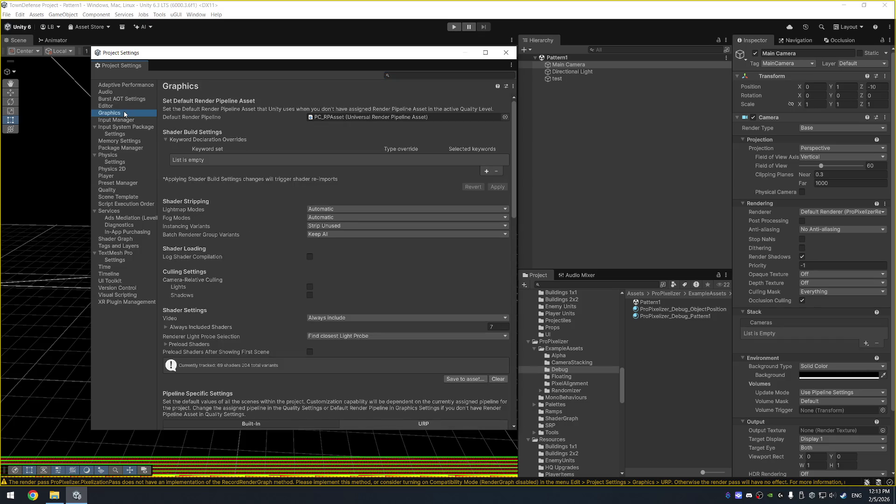
pyautogui.click(505, 117)
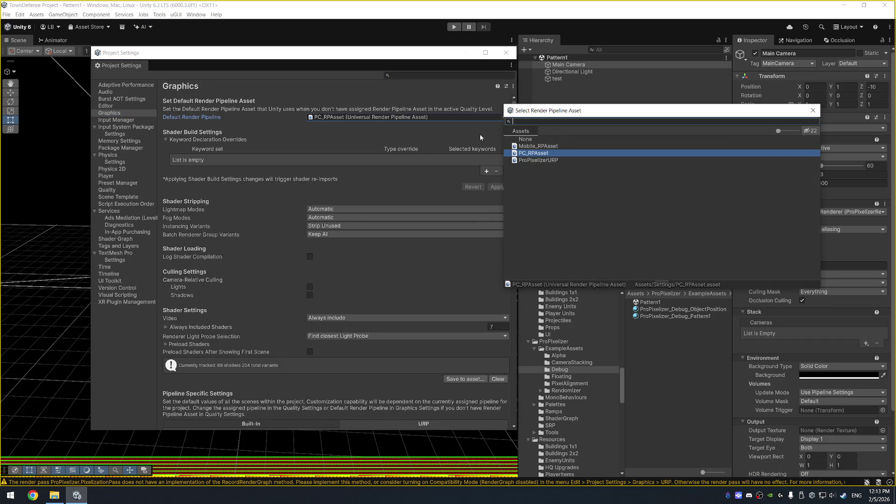
pyautogui.click(565, 160)
pyautogui.doubleClick(559, 161)
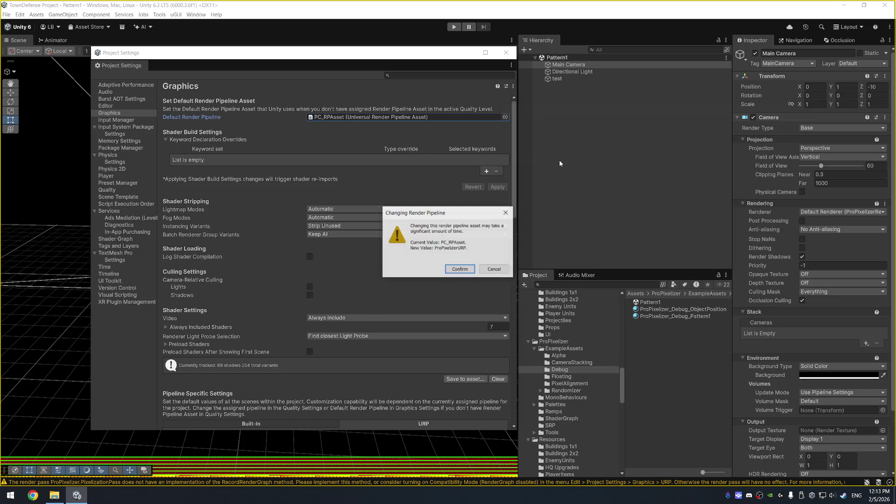
pyautogui.click(460, 270)
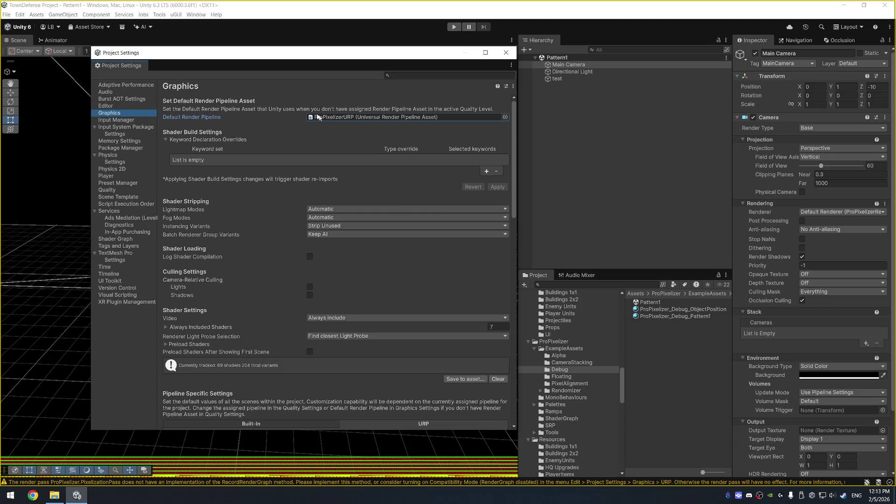
# Step: Shrink the Project Settings window and screenshot the Graphics and Quality pages
pyautogui.moveTo(514, 431)
pyautogui.mouseDown()
pyautogui.moveTo(394, 299)
pyautogui.moveTo(395, 323)
pyautogui.mouseUp()
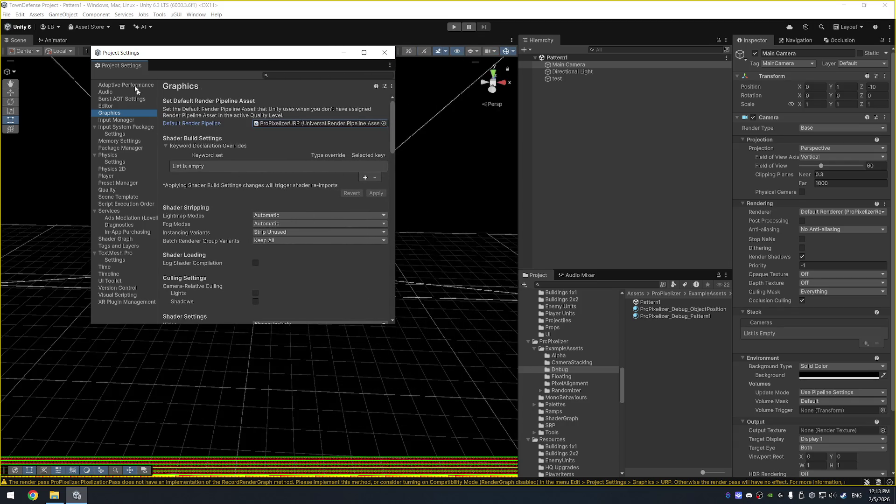
pyautogui.press('super+shift+s')
pyautogui.moveTo(91, 46)
pyautogui.mouseDown()
pyautogui.moveTo(162, 91)
pyautogui.moveTo(396, 161)
pyautogui.mouseUp()
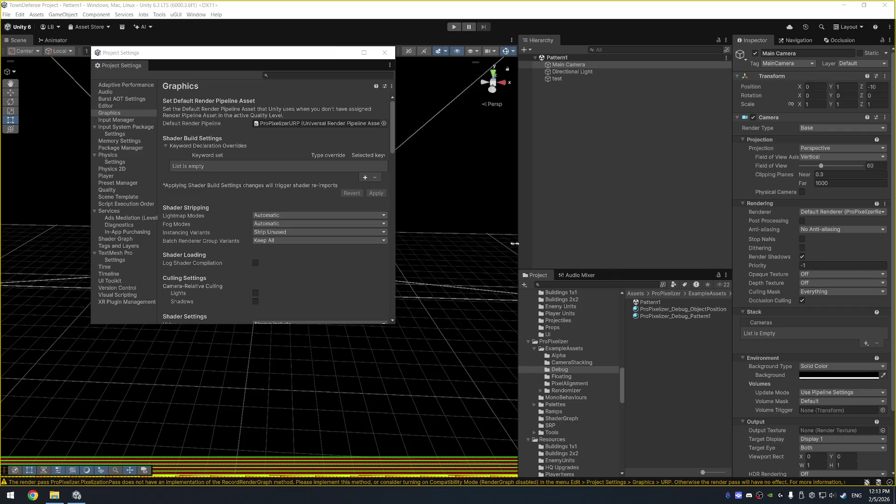
pyautogui.click(117, 190)
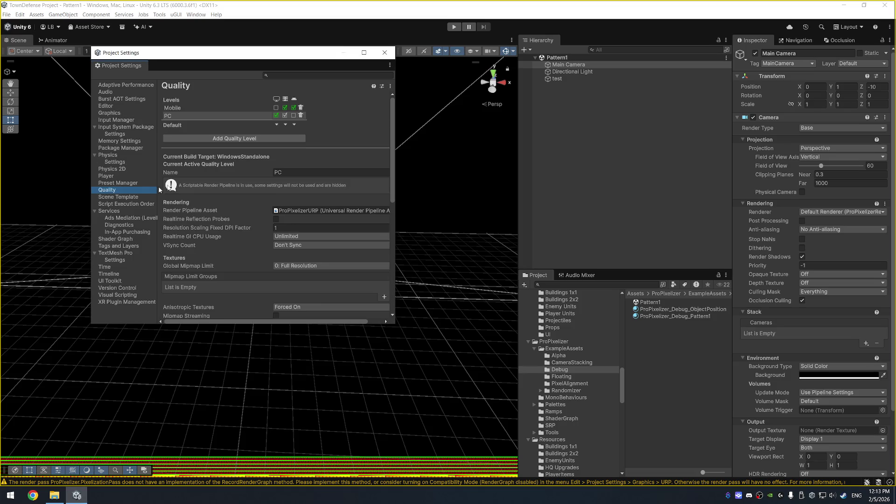
pyautogui.press('super+shift+s')
pyautogui.moveTo(89, 47)
pyautogui.mouseDown()
pyautogui.moveTo(337, 207)
pyautogui.moveTo(395, 256)
pyautogui.mouseUp()
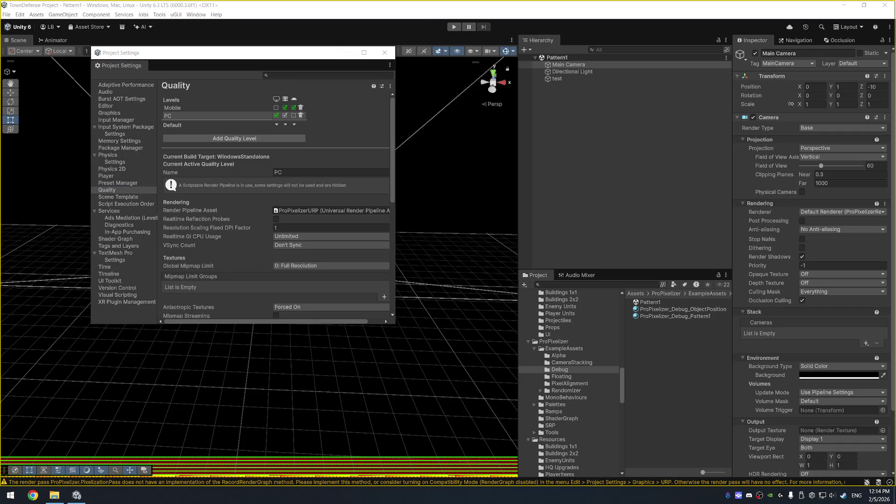
# Step: Close Project Settings, select the Main Camera and show the PixelAlignment example folder
pyautogui.click(385, 53)
pyautogui.click(602, 66)
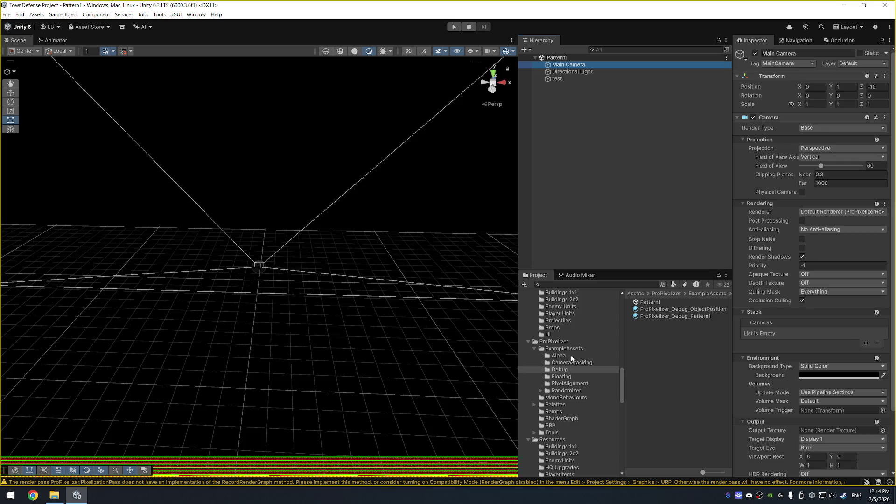
pyautogui.click(571, 385)
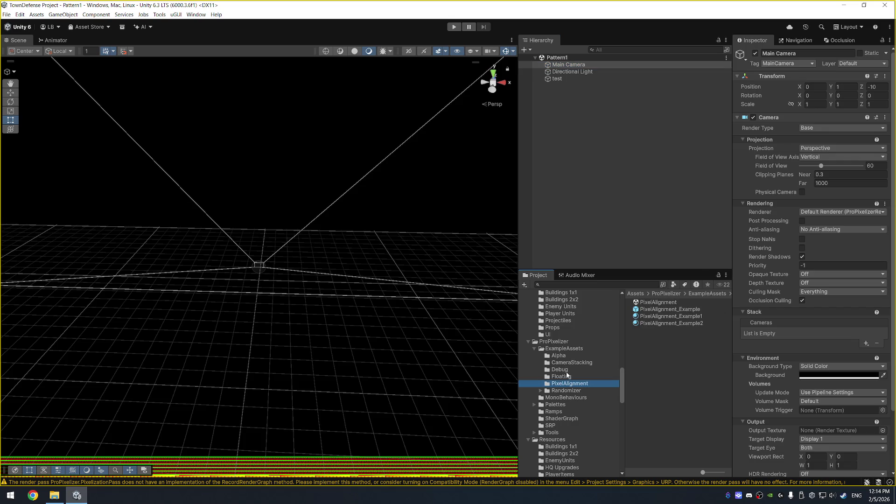
# Step: Glance at the Randomizer and Floating folders, then open the PixelAlignment example scene
pyautogui.click(578, 391)
pyautogui.click(578, 378)
pyautogui.click(579, 385)
pyautogui.doubleClick(661, 303)
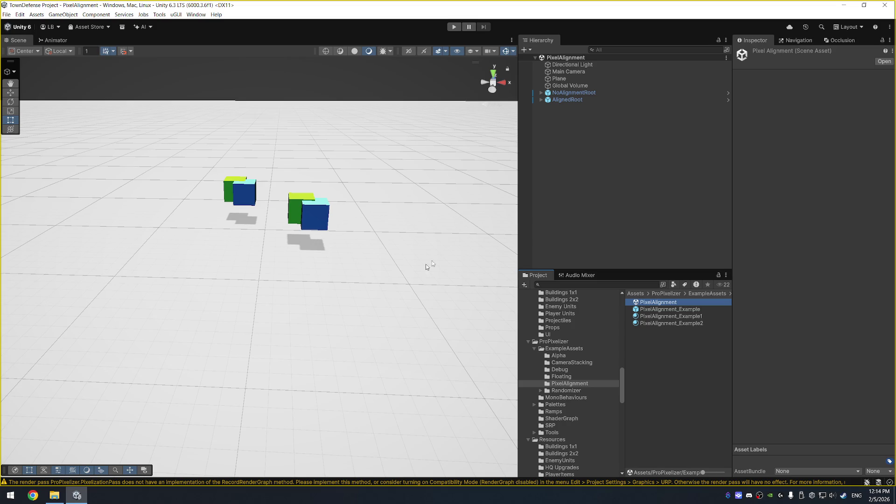
# Step: Inspect the Main Camera and screenshot its Rendering and component settings
pyautogui.click(607, 72)
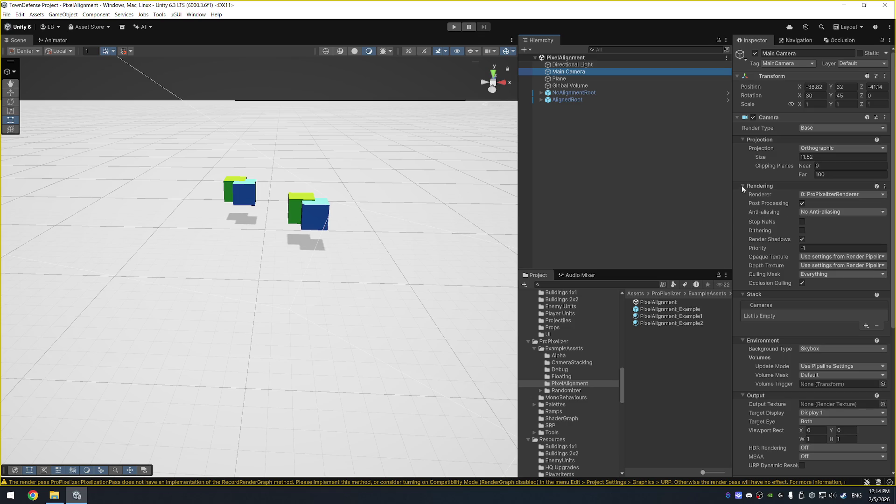
pyautogui.press('super+shift+s')
pyautogui.moveTo(734, 182); pyautogui.dragTo(893, 294)
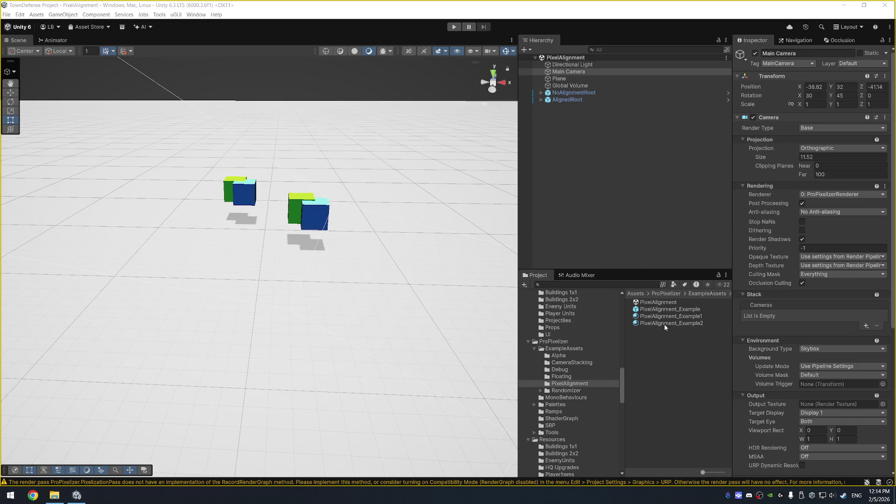
pyautogui.scroll(-5, 745, 326)
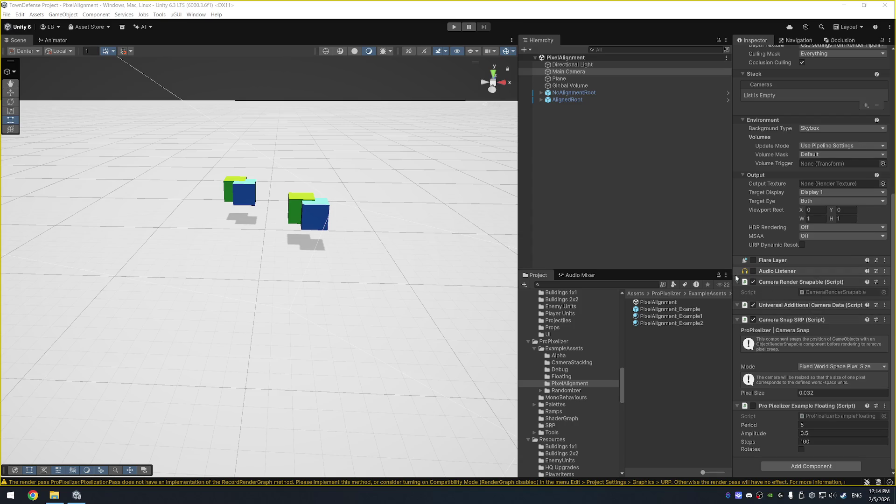
pyautogui.press('super+shift+s')
pyautogui.moveTo(732, 276); pyautogui.dragTo(891, 473)
# Step: Enable Pro Pixelizer Example Floating on the camera, then play and stop the scene
pyautogui.click(753, 406)
pyautogui.click(454, 27)
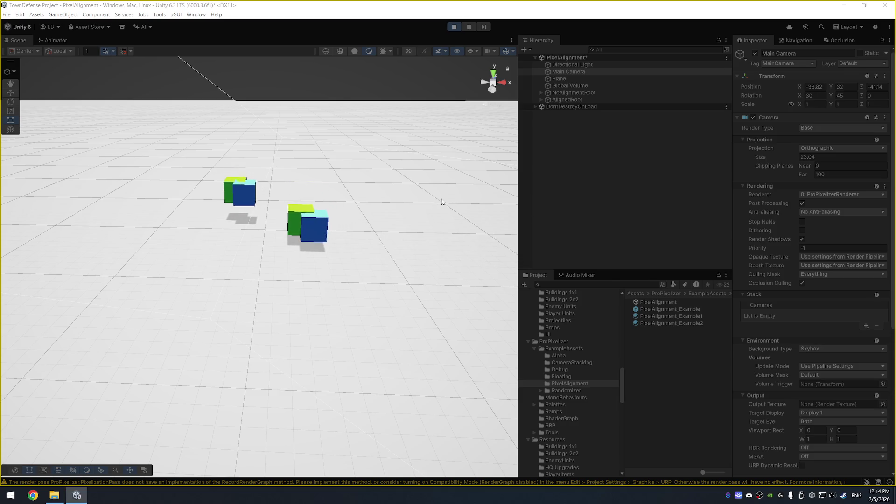
pyautogui.click(454, 26)
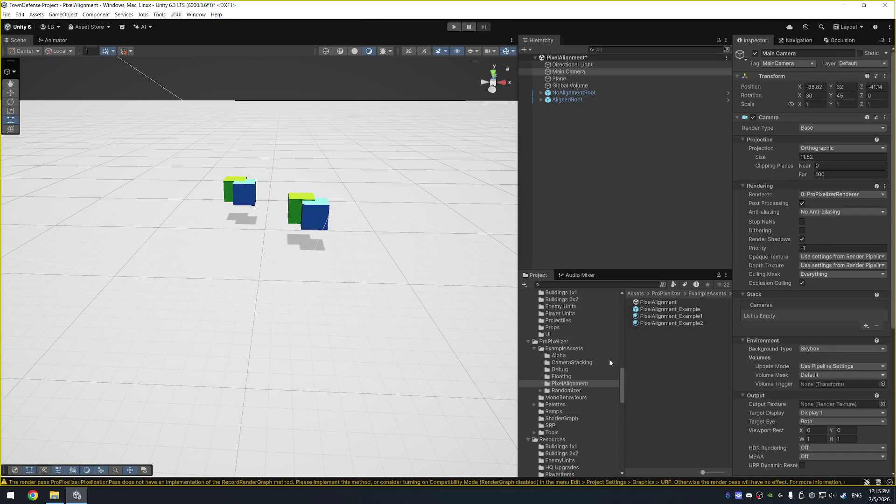
# Step: Inspect the ShaderGraph ProPixelizerBaseGUI script, then bring up Project Settings on the Quality page
pyautogui.click(587, 416)
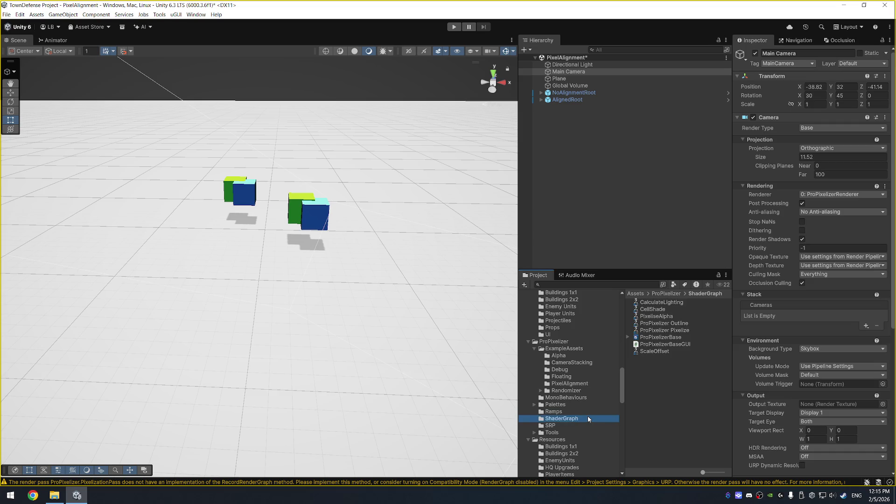
pyautogui.click(658, 348)
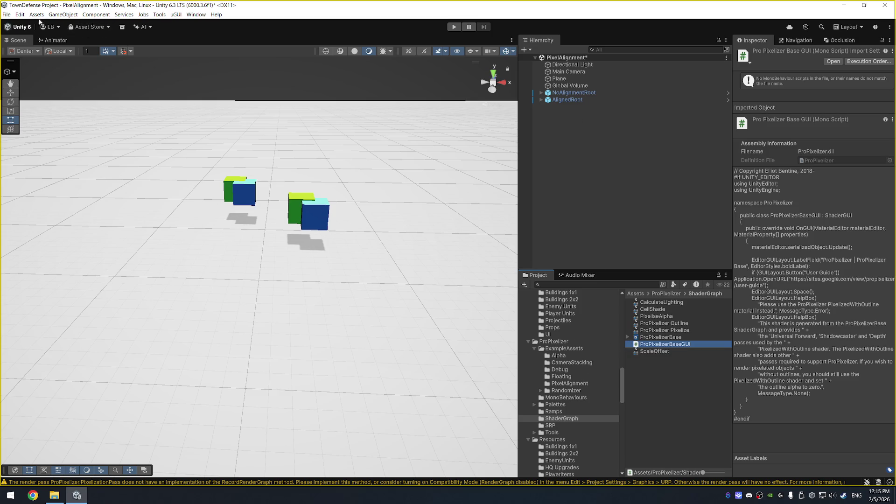
pyautogui.click(20, 15)
pyautogui.click(96, 240)
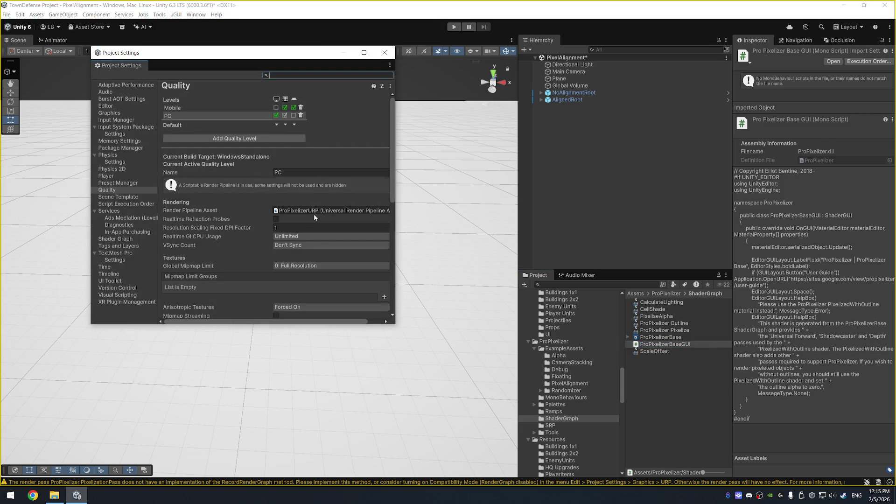
# Step: Enlarge Project Settings and scroll the Graphics page down to the Render Graph section
pyautogui.moveTo(393, 325); pyautogui.dragTo(478, 367)
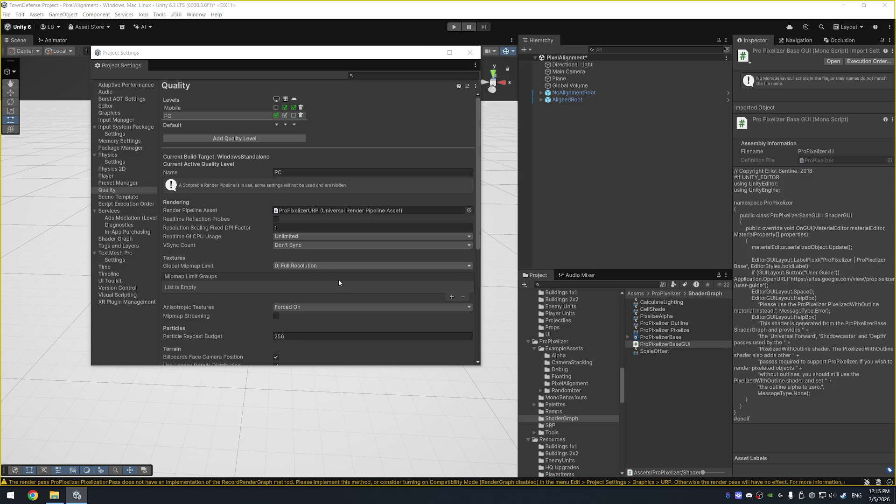
pyautogui.scroll(-5, 338, 279)
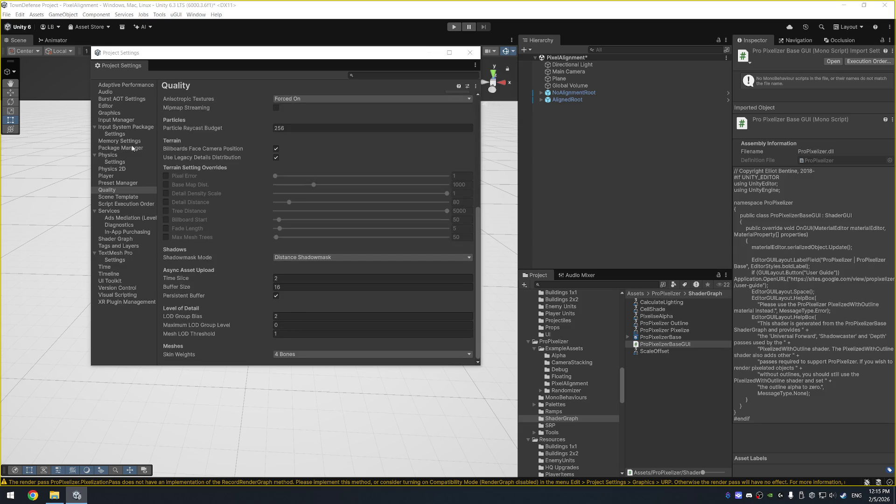
pyautogui.click(106, 106)
pyautogui.click(125, 114)
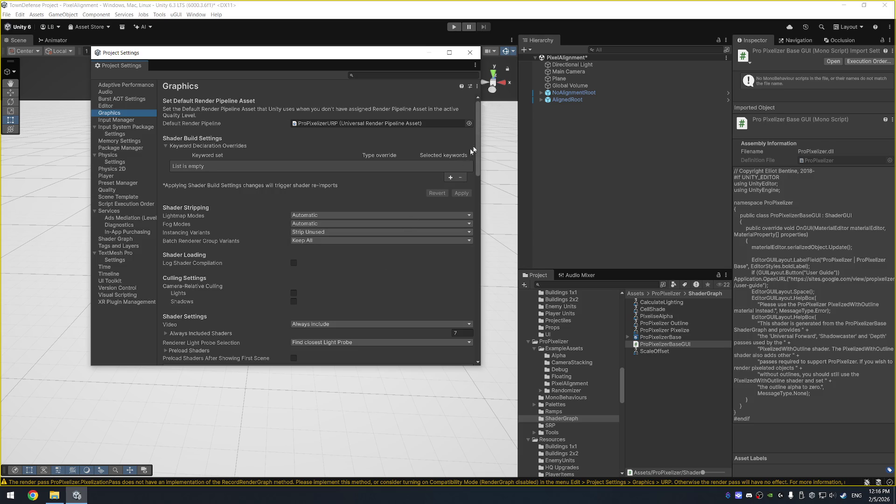
pyautogui.scroll(-10, 479, 130)
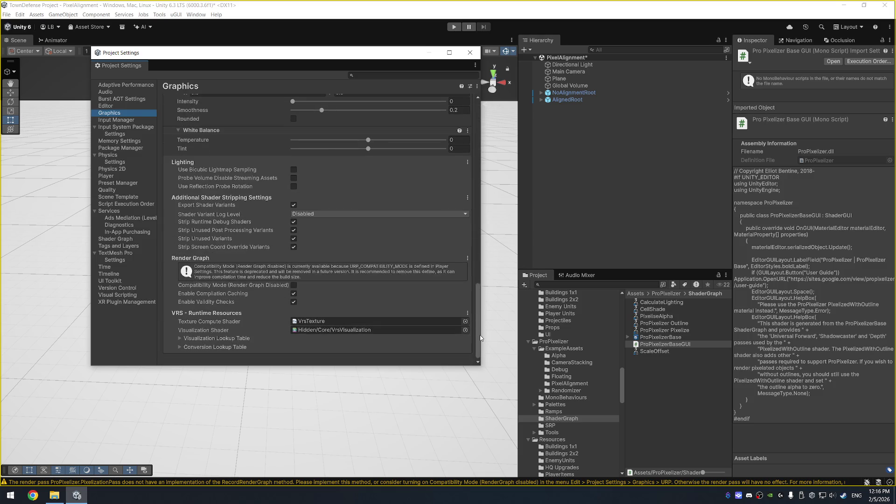
# Step: Toggle Compatibility Mode (Render Graph Disabled) on and off several times, leaving it off
pyautogui.click(294, 286)
pyautogui.click(294, 286)
pyautogui.click(294, 285)
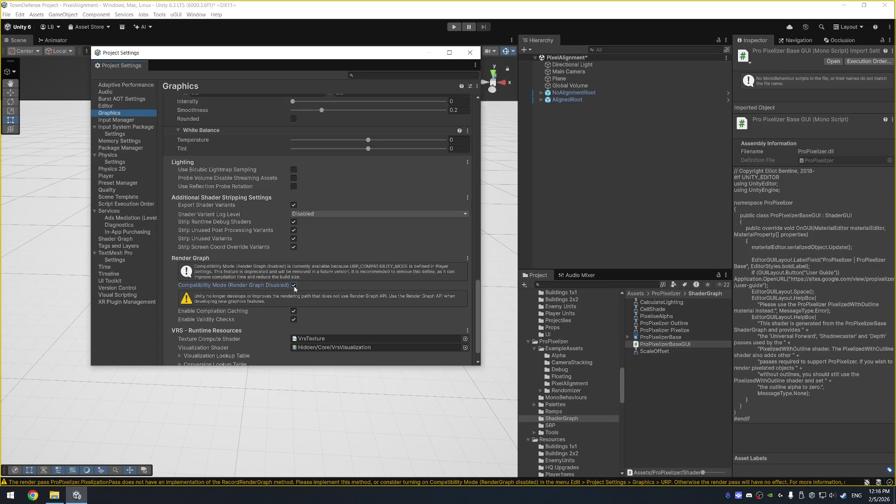
pyautogui.click(294, 286)
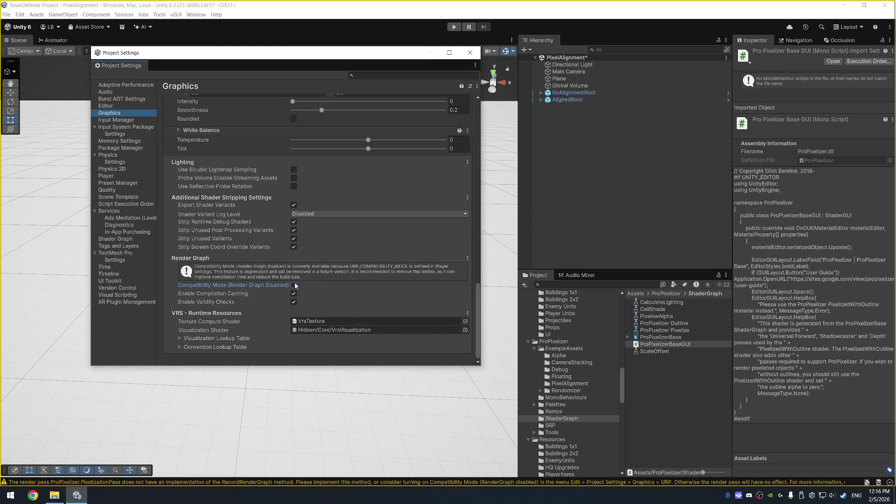
pyautogui.click(295, 285)
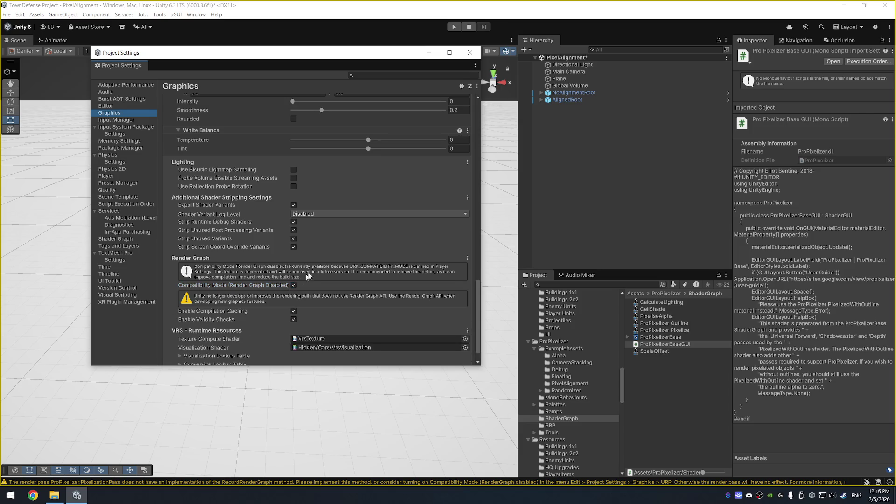
pyautogui.click(294, 285)
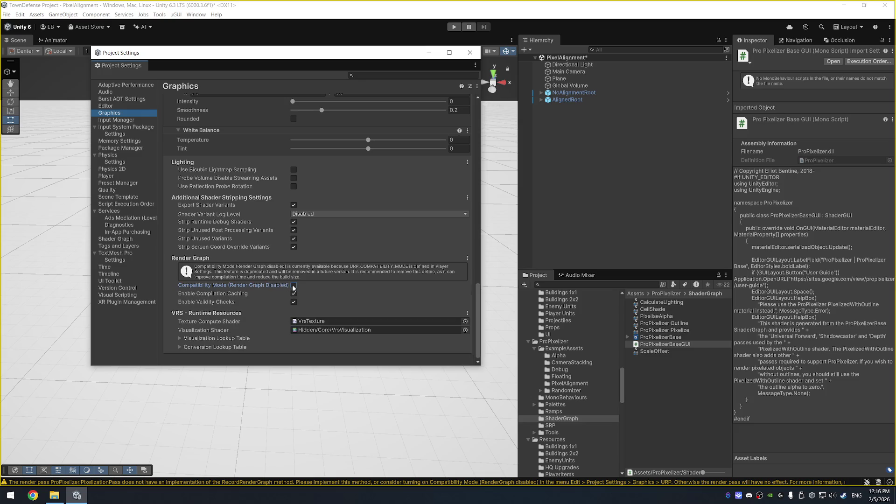
pyautogui.scroll(2, 285, 276)
pyautogui.scroll(-2, 286, 279)
pyautogui.click(134, 205)
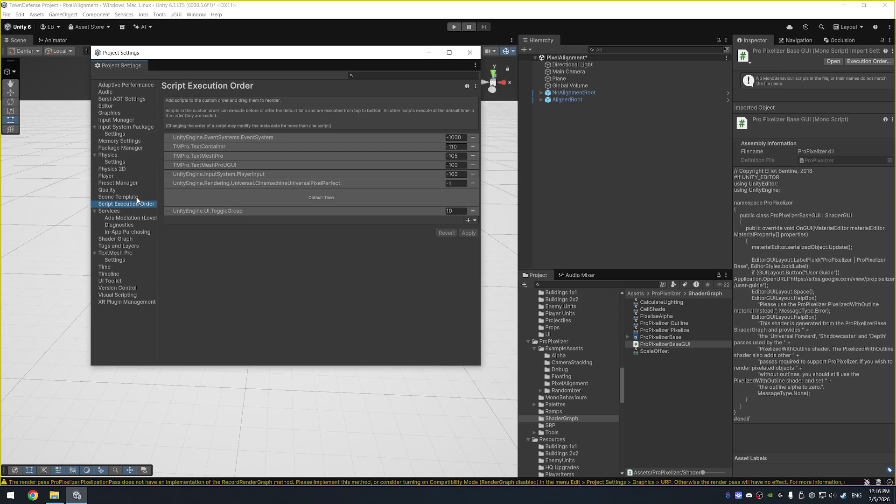
# Step: Filter Project Settings by 'def' and browse Script Execution Order, TextMesh Pro, Timeline and UI Toolkit pages
pyautogui.click(137, 198)
pyautogui.click(365, 75)
pyautogui.write('def')
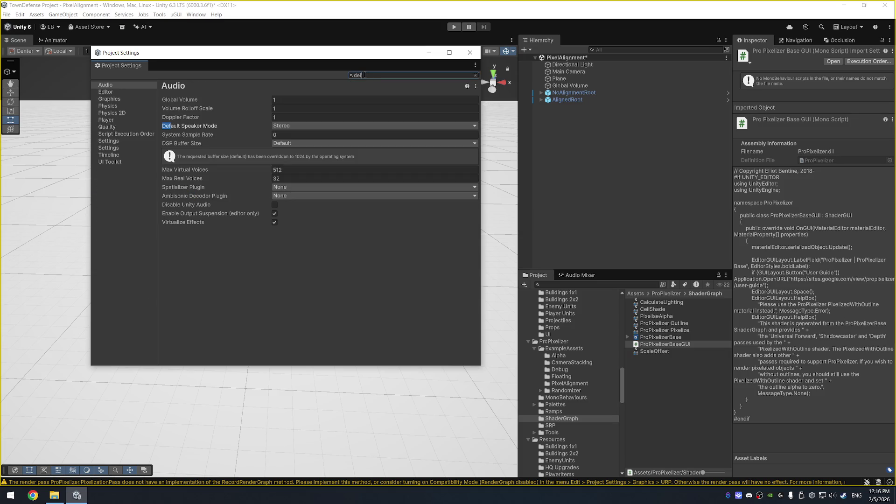
pyautogui.click(127, 136)
pyautogui.click(127, 141)
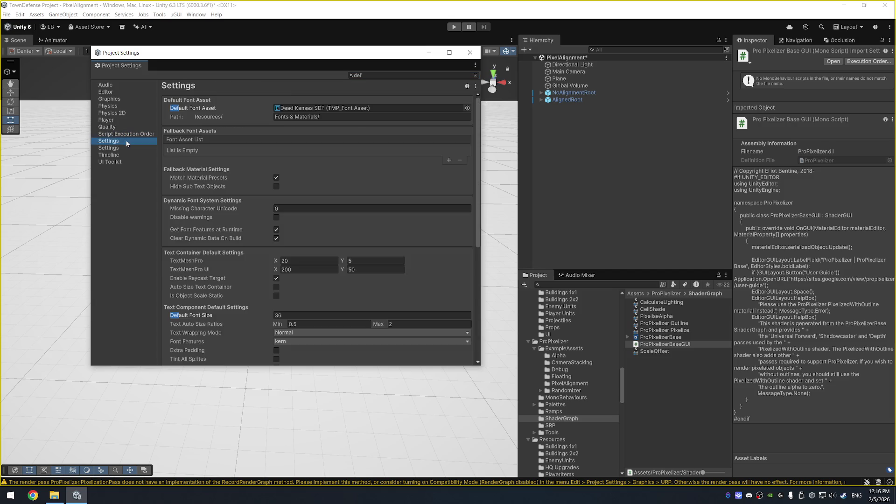
pyautogui.scroll(-5, 275, 252)
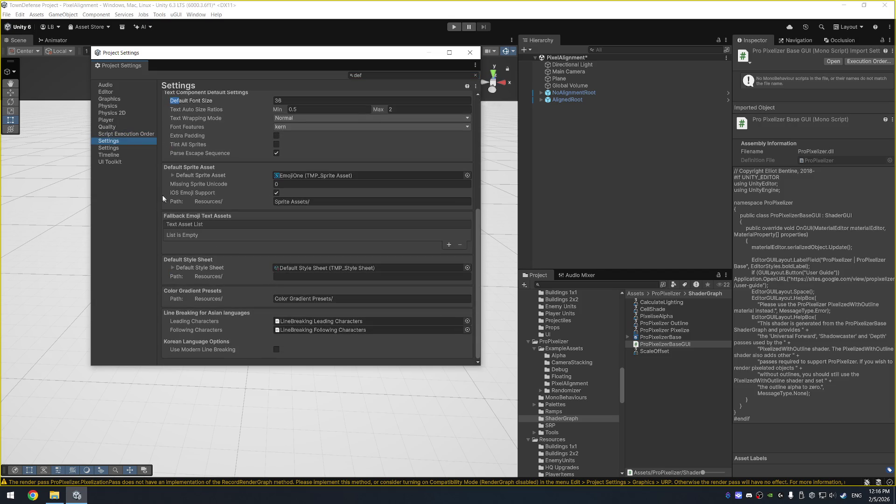
pyautogui.click(132, 148)
pyautogui.click(133, 154)
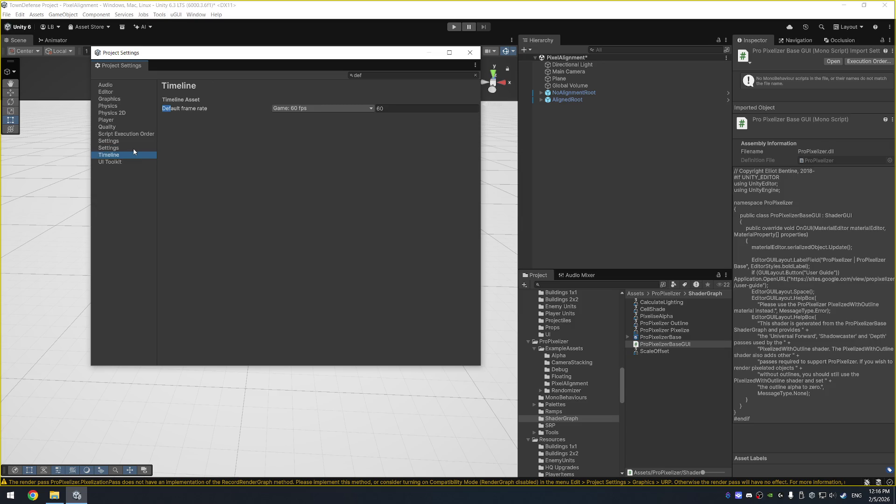
pyautogui.click(132, 162)
# Step: Look over the Audio and Editor settings, then close Project Settings
pyautogui.click(109, 85)
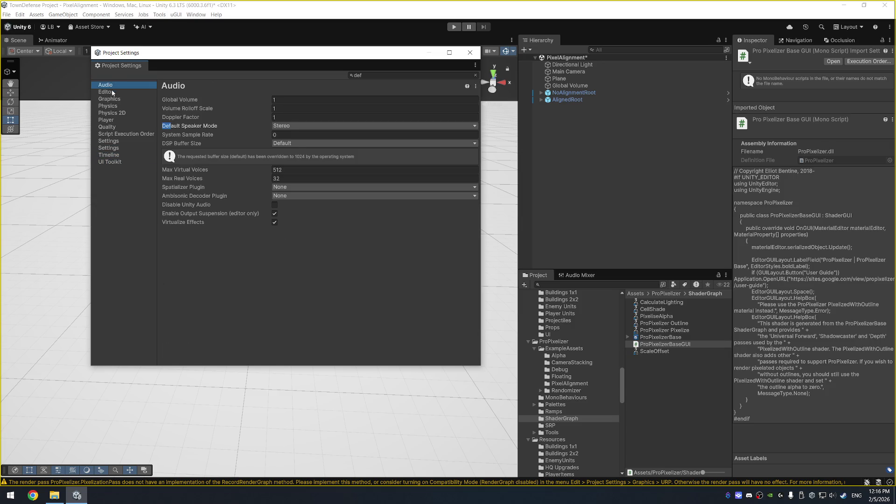
pyautogui.click(111, 92)
pyautogui.scroll(-5, 279, 264)
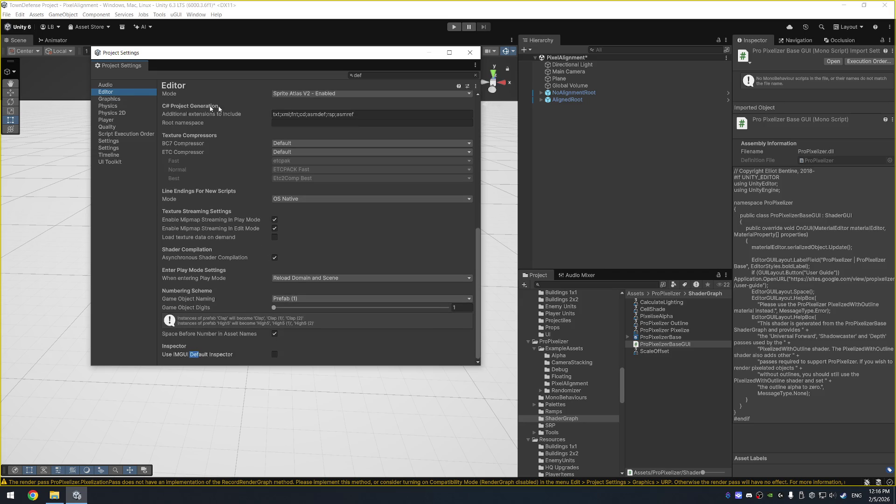
pyautogui.click(471, 52)
pyautogui.click(6, 14)
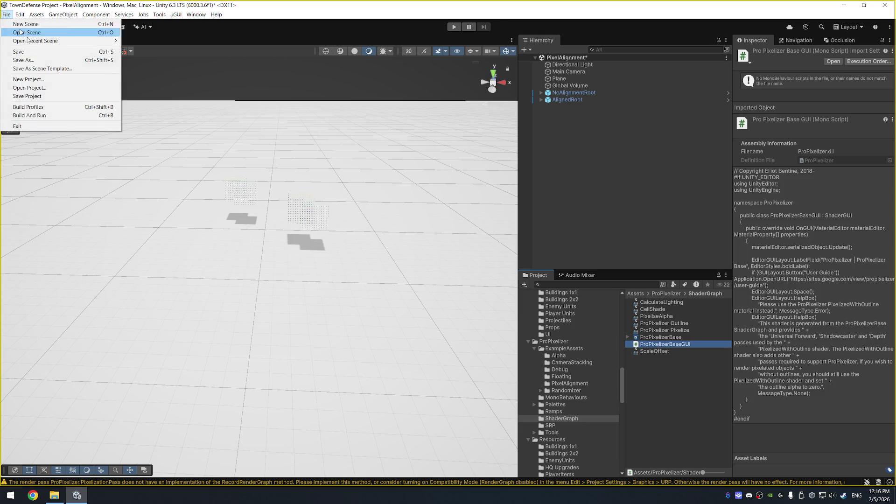
# Step: Screenshot the Windows player's Scripting Define Symbols DOTWEEN and URP_COMPATIBILITY_MODE in Build Profiles
pyautogui.click(23, 109)
pyautogui.scroll(-10, 256, 254)
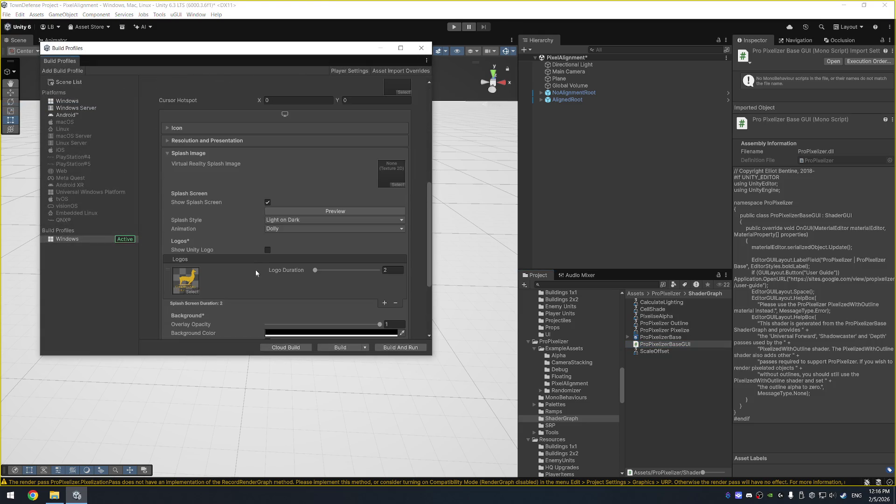
pyautogui.click(220, 308)
pyautogui.scroll(-8, 217, 252)
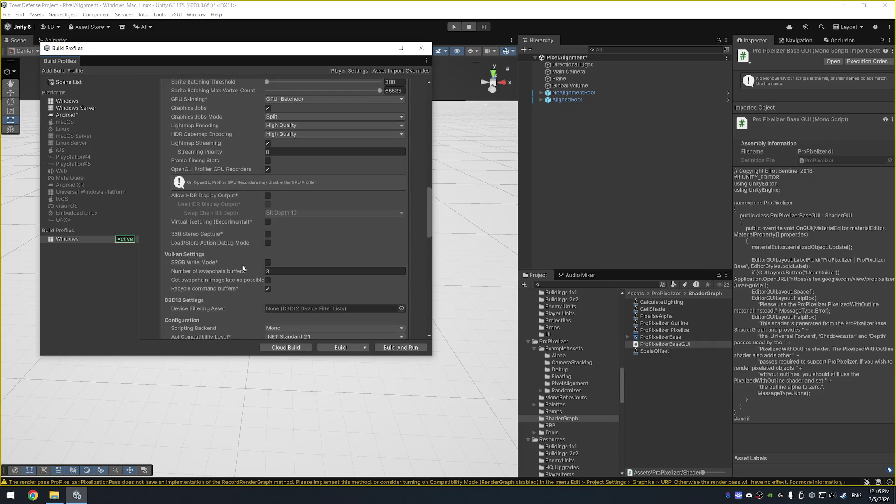
pyautogui.scroll(-4, 217, 246)
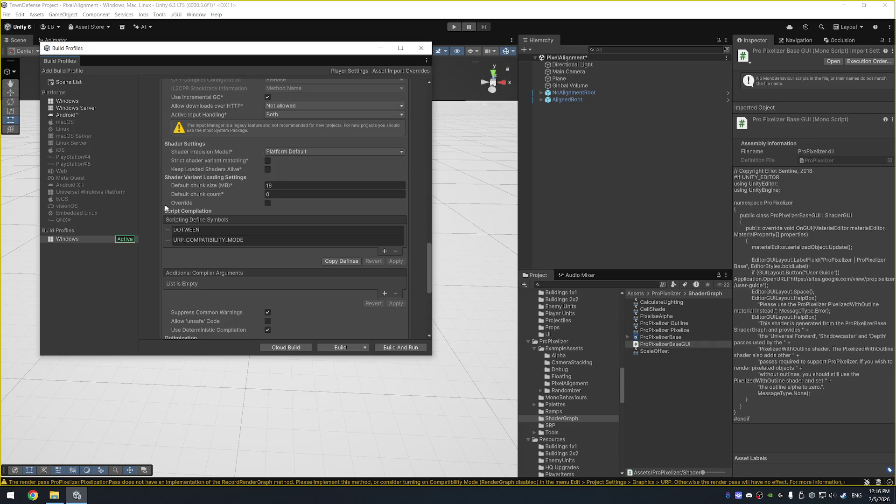
pyautogui.press('super+shift+s')
pyautogui.moveTo(160, 203)
pyautogui.mouseDown()
pyautogui.moveTo(331, 262)
pyautogui.moveTo(412, 272)
pyautogui.mouseUp()
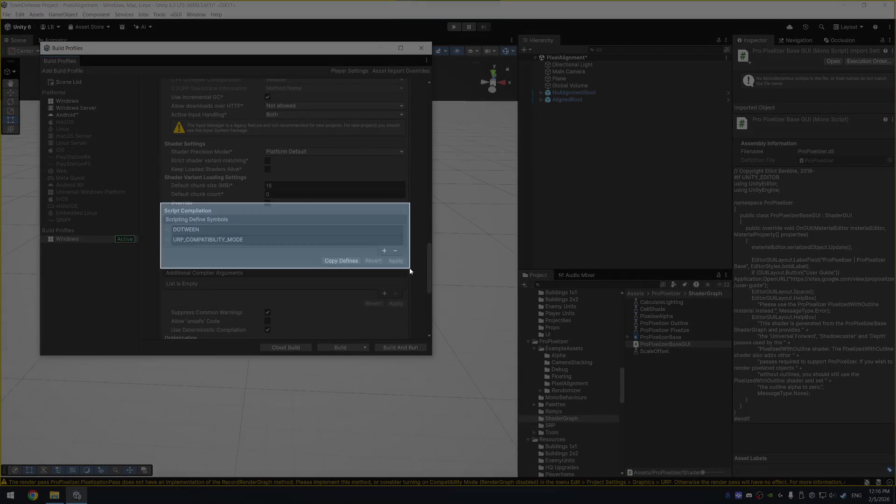
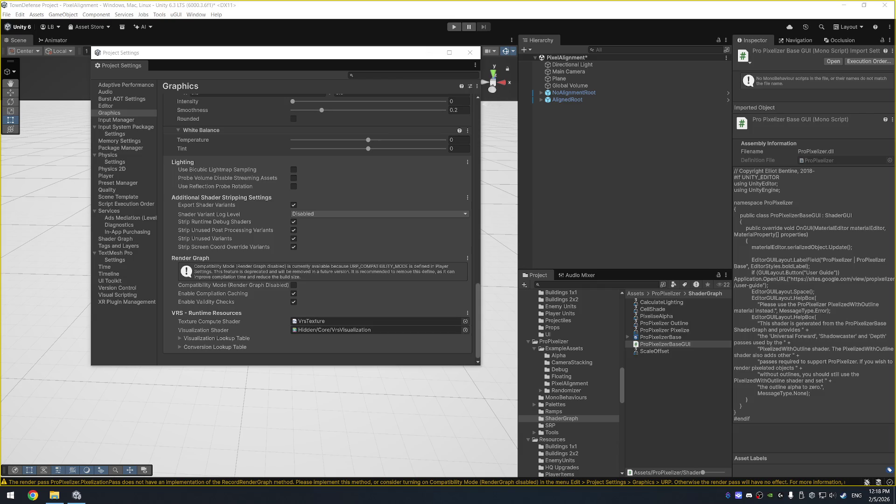
# Step: Enable Compatibility Mode (Render Graph Disabled) in Graphics settings and close Project Settings
pyautogui.click(293, 284)
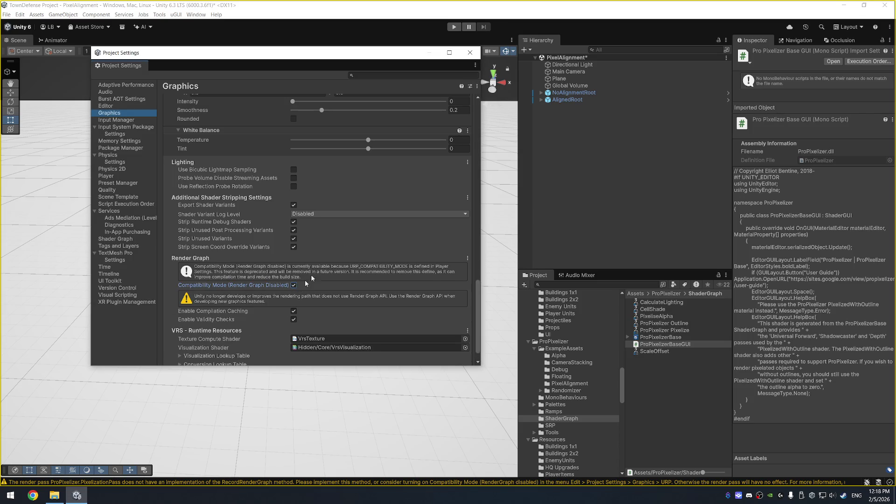
pyautogui.click(470, 53)
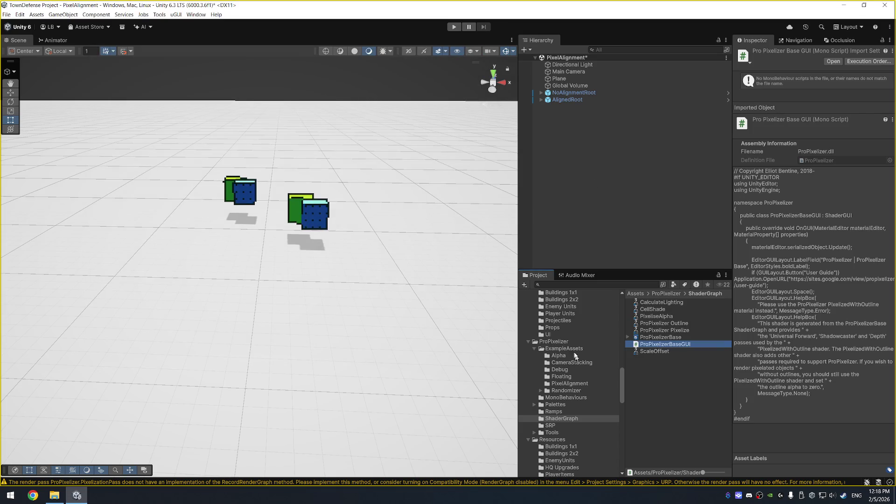
pyautogui.scroll(3, 578, 391)
pyautogui.scroll(10, 578, 391)
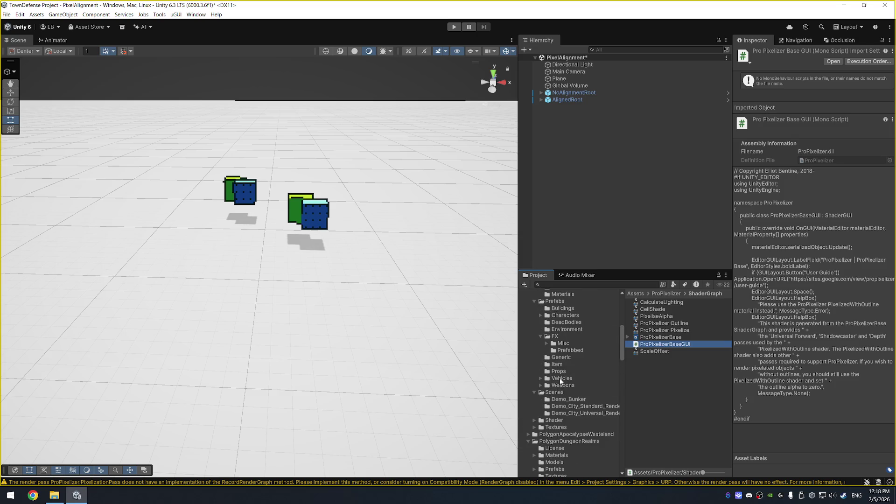
pyautogui.click(572, 64)
# Step: Remove the Camera Snap SRP component from the Main Camera
pyautogui.click(568, 71)
pyautogui.scroll(-1, 783, 278)
pyautogui.scroll(-5, 786, 276)
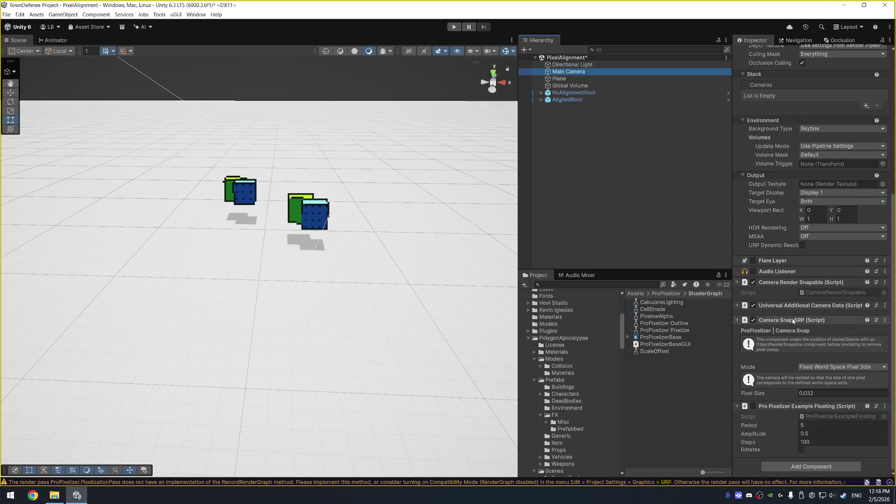
pyautogui.rightClick(792, 320)
pyautogui.click(828, 351)
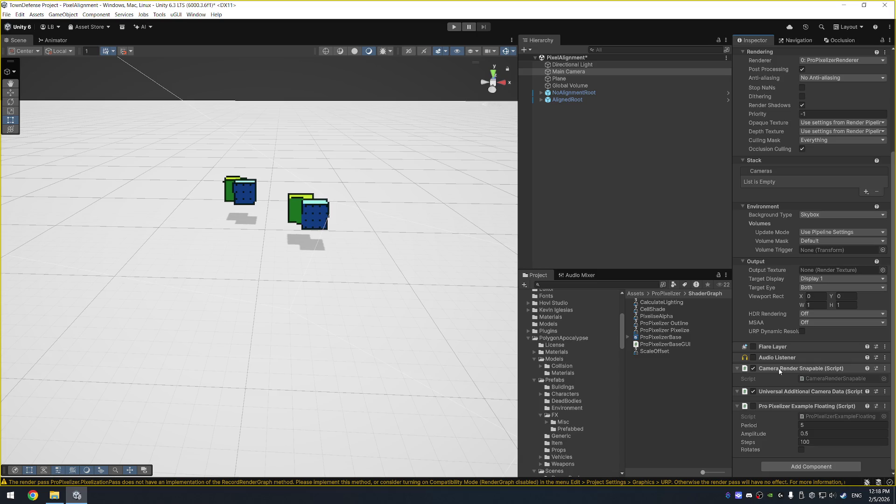
# Step: Switch the camera renderer to the default, then back to 0: ProPixelizerRenderer
pyautogui.scroll(3, 833, 341)
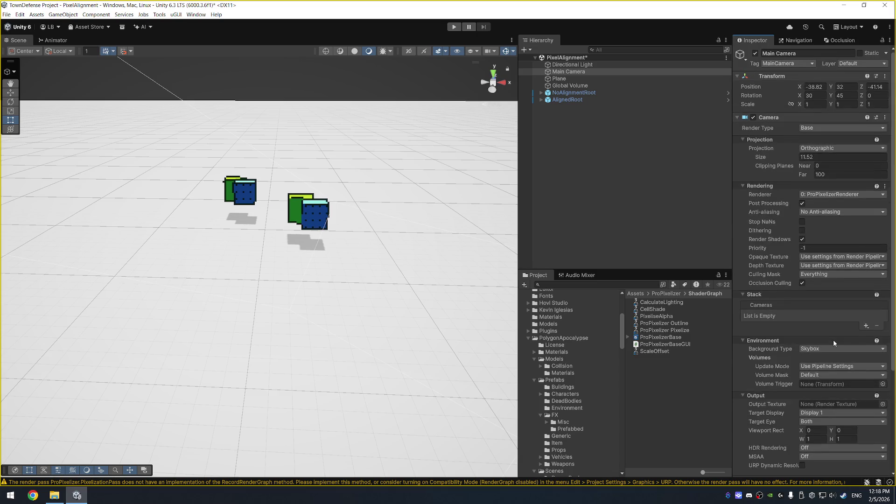
pyautogui.click(825, 197)
pyautogui.click(830, 204)
pyautogui.click(828, 195)
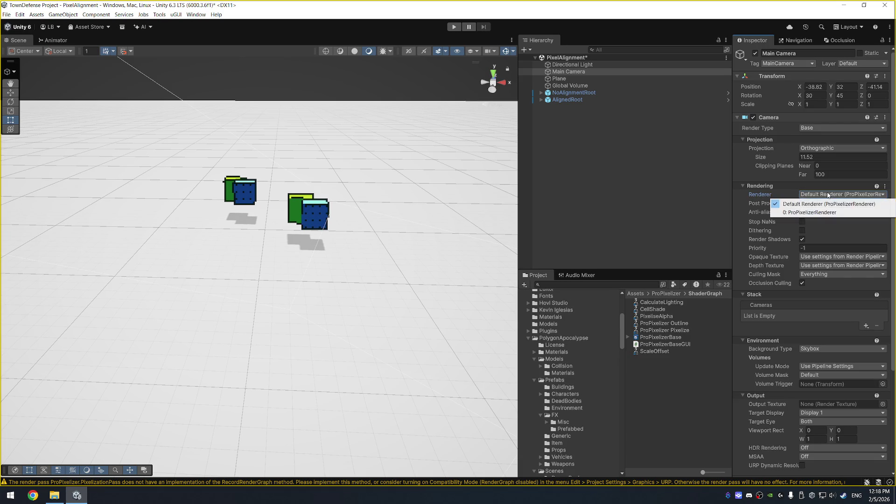
pyautogui.click(830, 213)
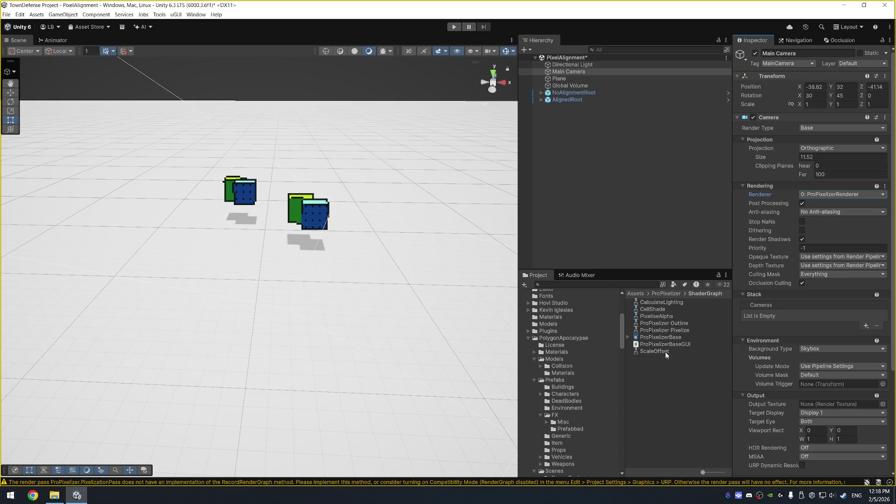
# Step: Browse to Assets/Scenes and open the MainMenu scene
pyautogui.click(555, 346)
pyautogui.scroll(-6, 557, 406)
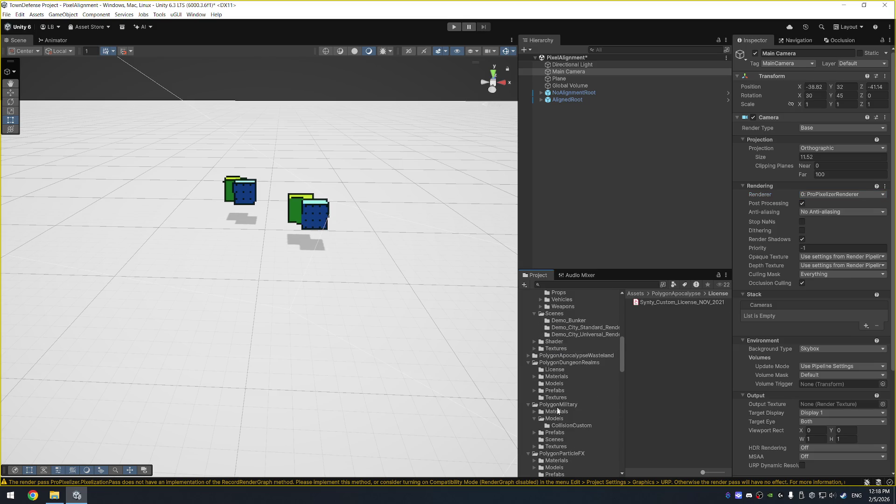
pyautogui.scroll(-5, 558, 409)
pyautogui.scroll(-5, 561, 343)
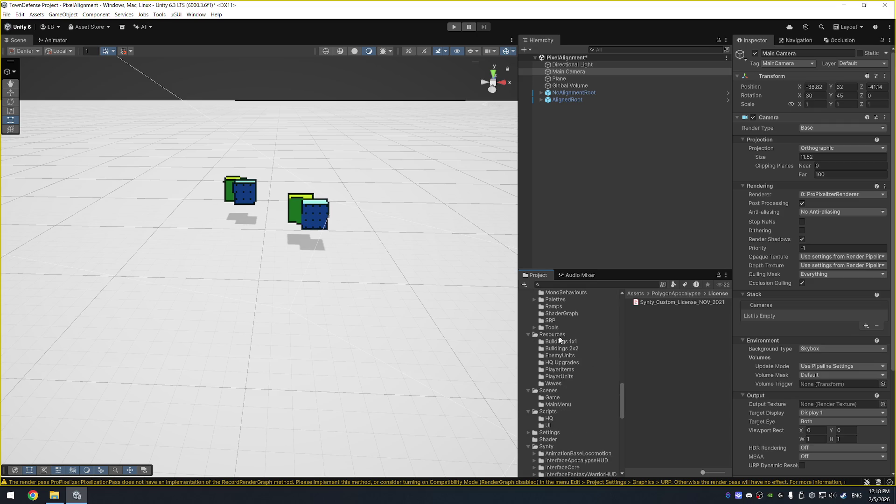
pyautogui.click(550, 390)
pyautogui.doubleClick(658, 322)
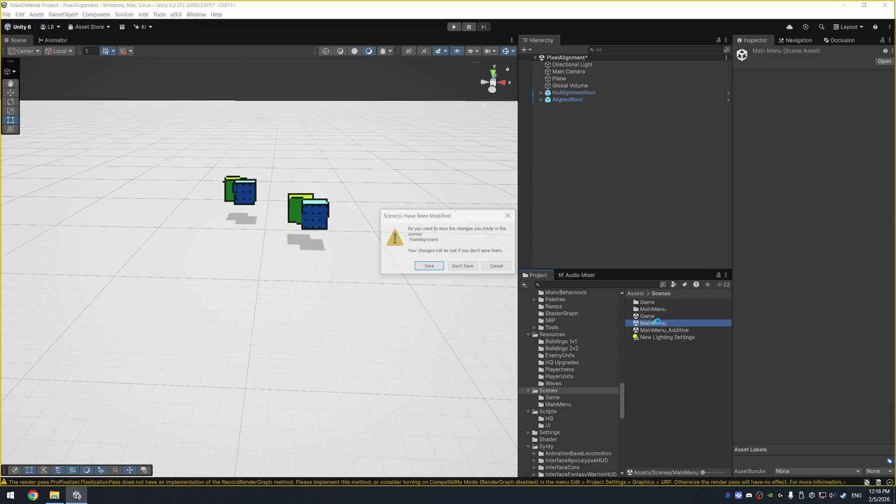
# Step: Discard PixelAlignment changes, give MainMenu's Main Camera the 0: ProPixelizerRenderer, and select the Directional Light
pyautogui.click(460, 265)
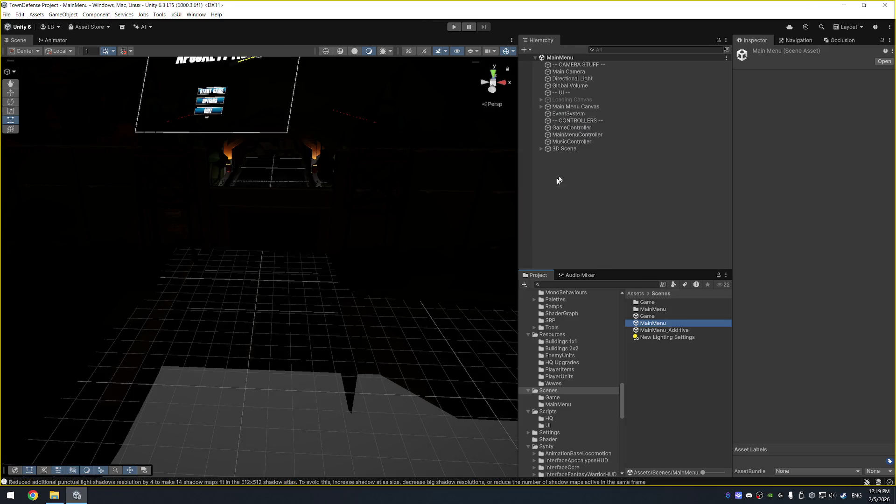
pyautogui.click(596, 72)
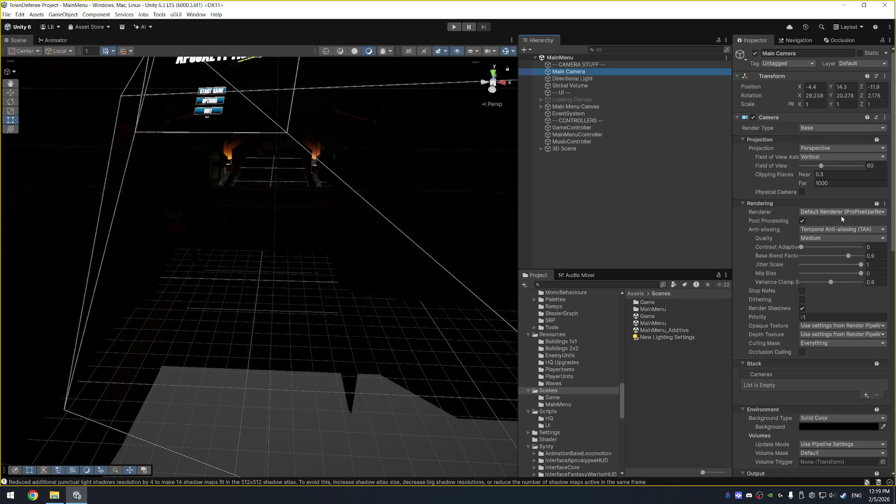
pyautogui.click(854, 213)
pyautogui.click(834, 228)
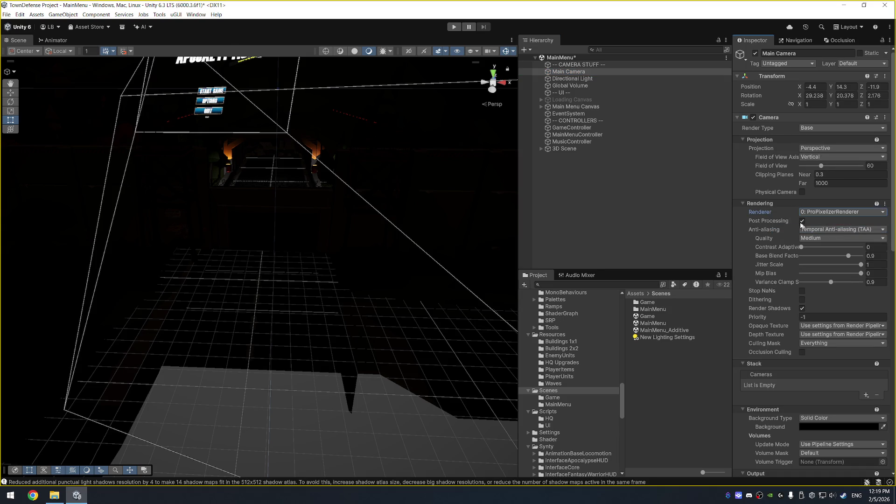
pyautogui.click(623, 80)
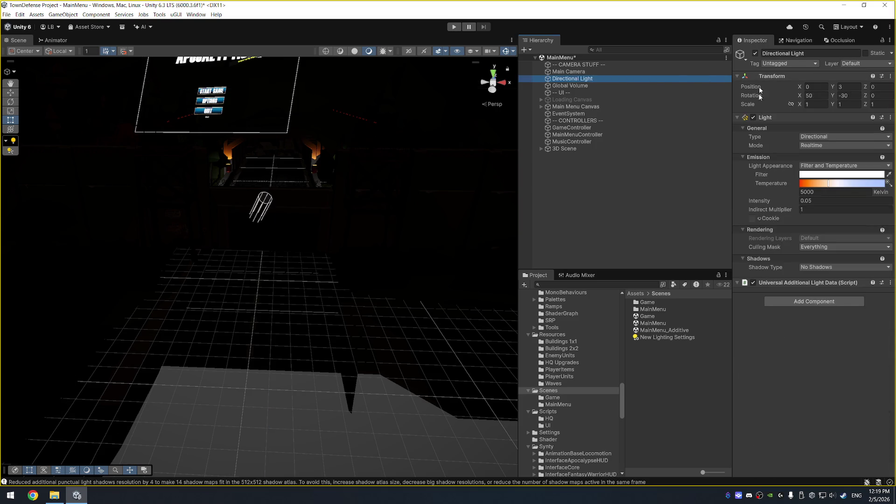
pyautogui.click(825, 200)
# Step: Set the Directional Light intensity to 1 and add a ProPixelizer component found by searching 'Pix'
pyautogui.write('1')
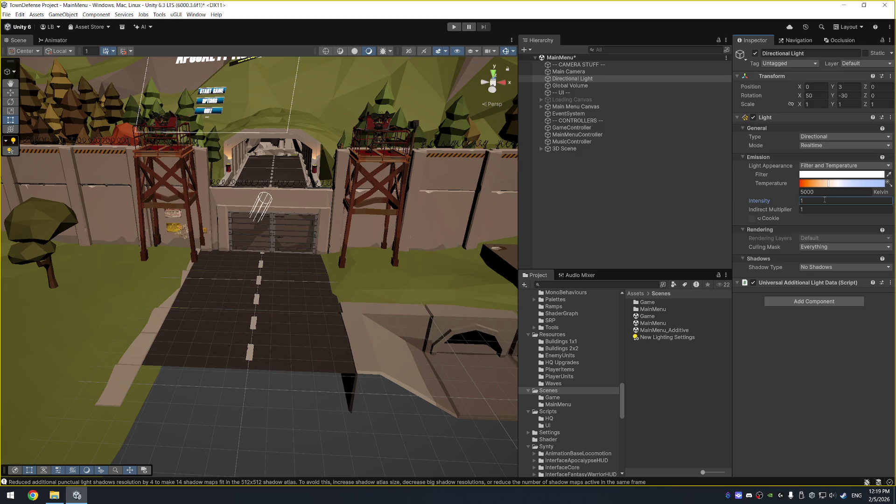
pyautogui.moveTo(418, 165); pyautogui.dragTo(248, 157)
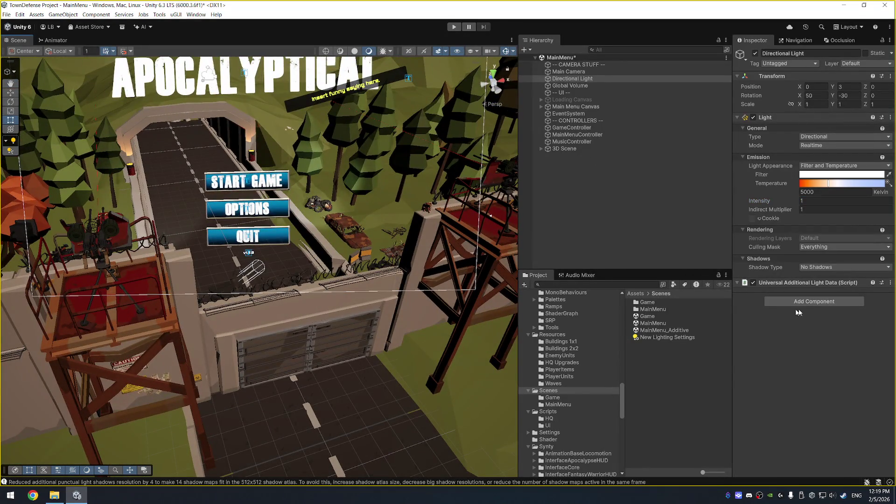
pyautogui.click(832, 303)
pyautogui.write('Full')
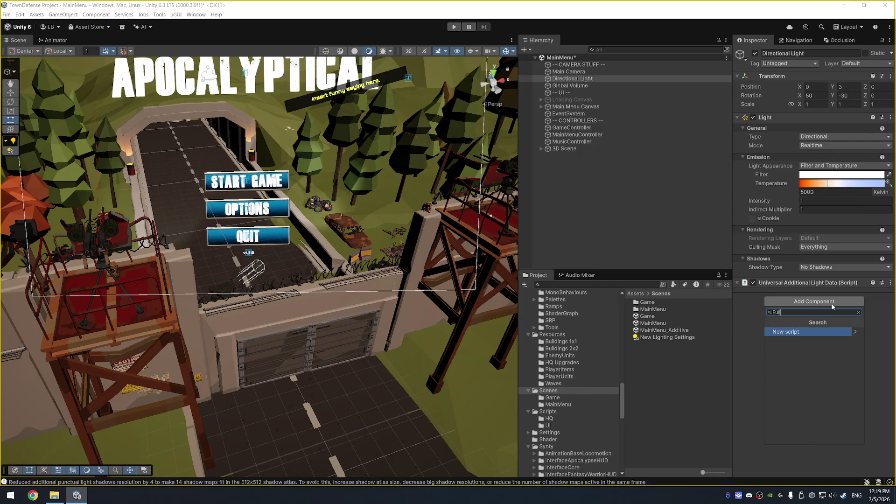
pyautogui.press('BackSpace')
pyautogui.press('BackSpace')
pyautogui.write('Pix')
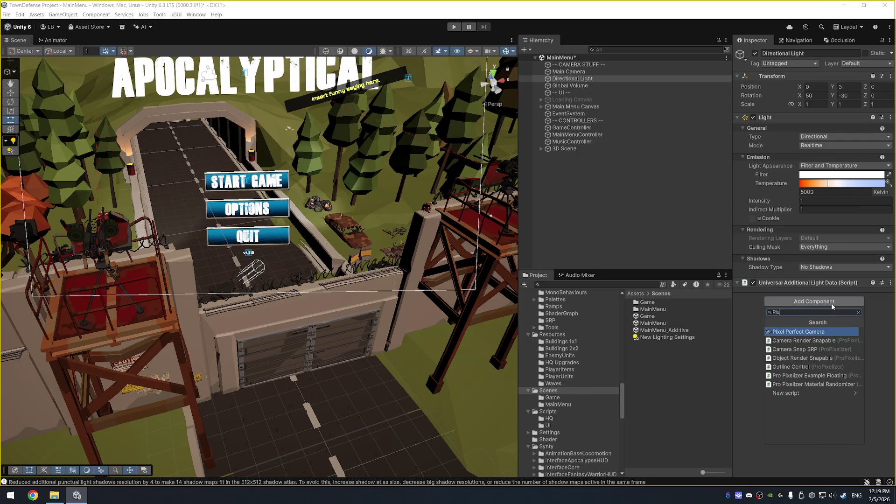
pyautogui.press('Return')
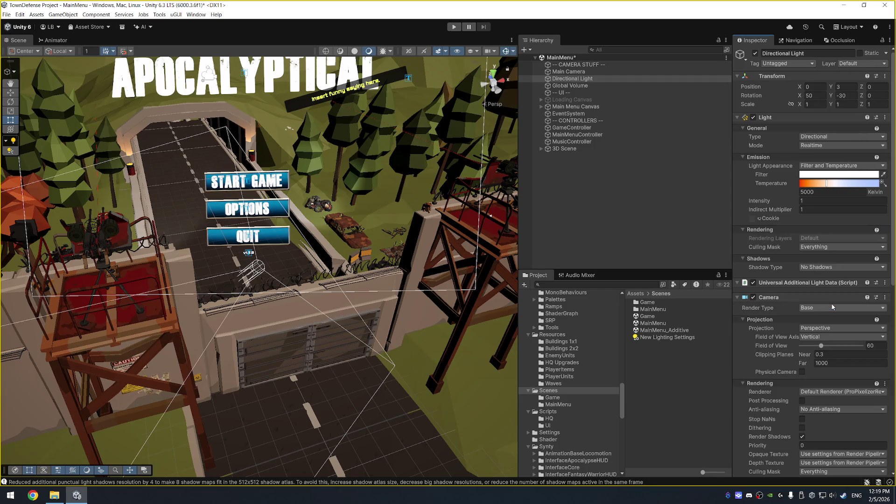
# Step: Set the camera snap mode to Use Camera Size, then reselect the Directional Light under CAMERA STUFF
pyautogui.scroll(-10, 811, 359)
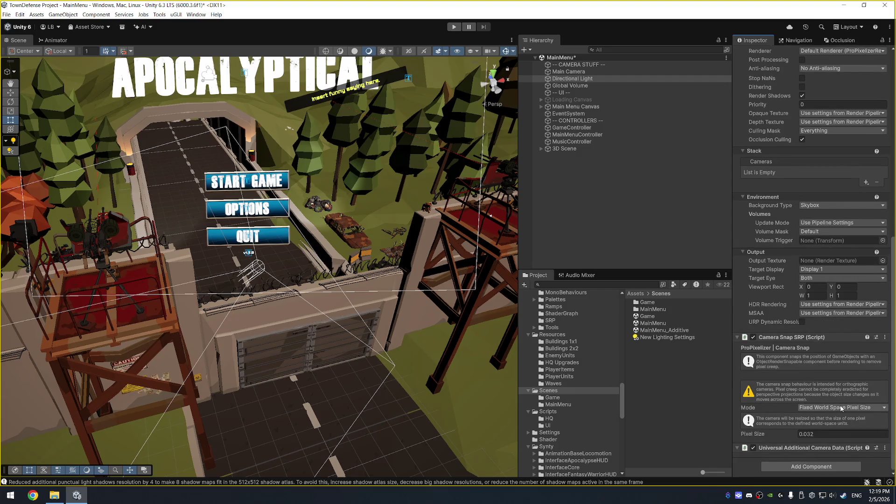
pyautogui.click(842, 408)
pyautogui.click(845, 426)
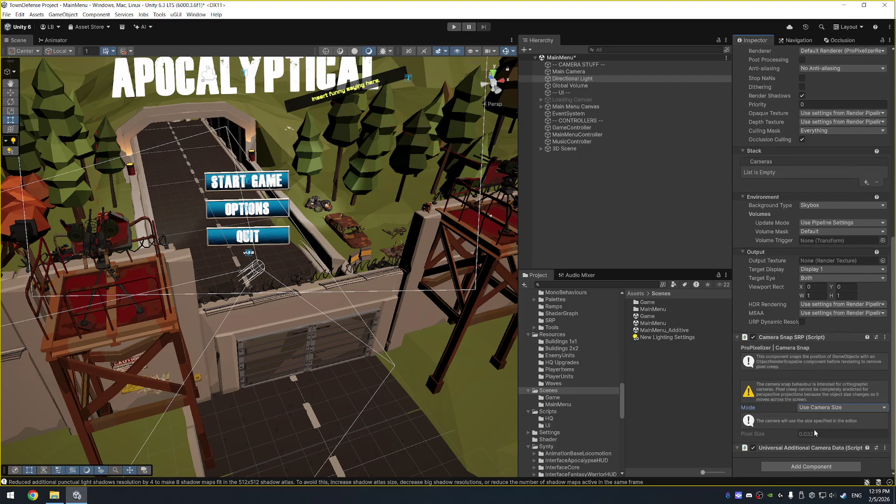
pyautogui.moveTo(366, 327); pyautogui.dragTo(514, 173)
pyautogui.hotkey('ctrl', 'shift', 'f')
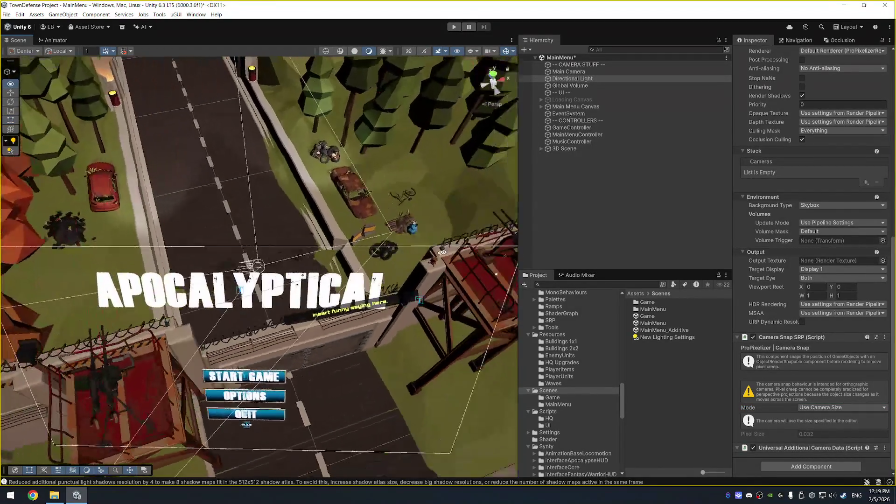
pyautogui.click(598, 68)
pyautogui.click(596, 77)
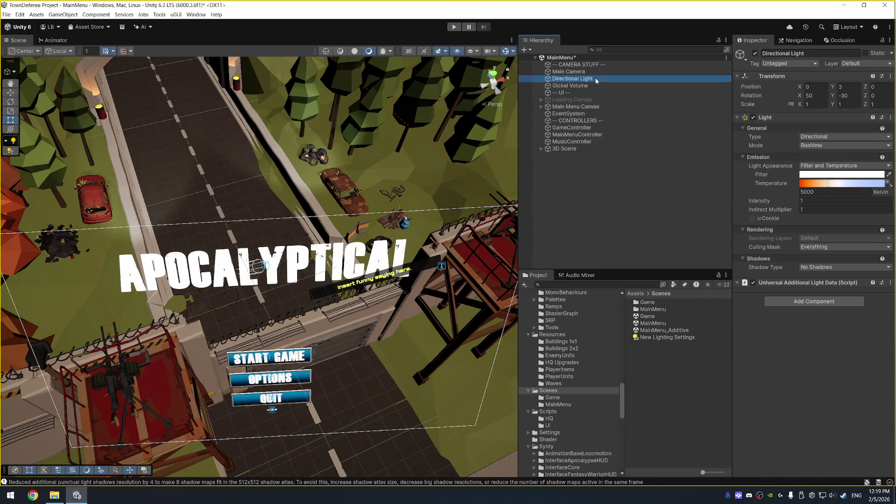
# Step: Add the Camera Snap SRP script to MainMenu's Main Camera by searching 'Pix'
pyautogui.click(592, 71)
pyautogui.scroll(-5, 828, 344)
pyautogui.scroll(-5, 828, 343)
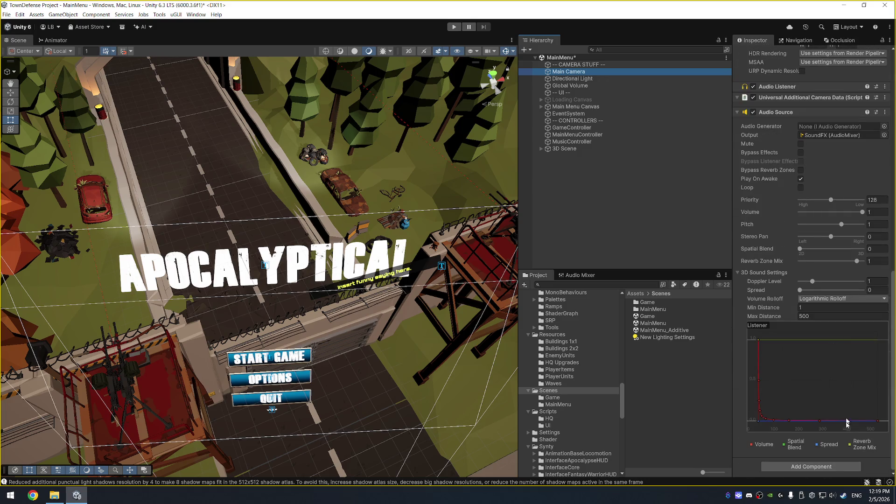
pyautogui.click(829, 469)
pyautogui.write('Pix')
pyautogui.click(817, 392)
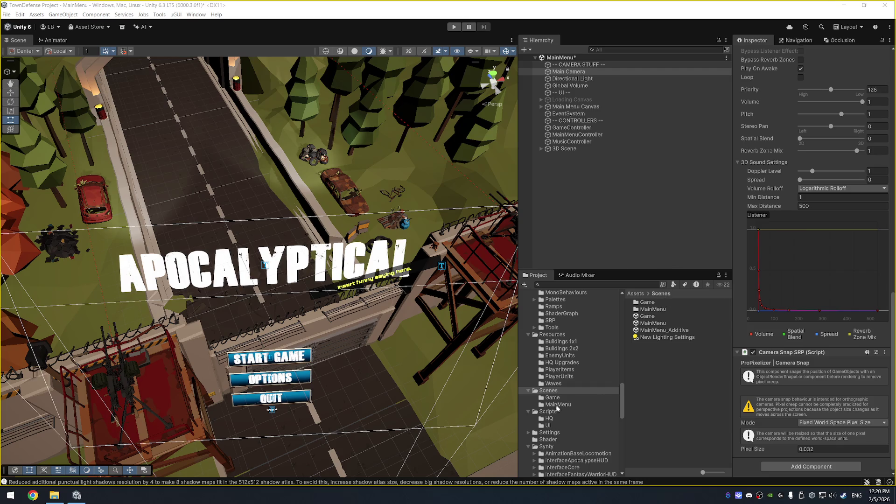
# Step: Browse ProPixelizer's Settings, SRP, ShaderGraph and Tools folders in the Project window
pyautogui.scroll(-5, 558, 401)
pyautogui.click(559, 329)
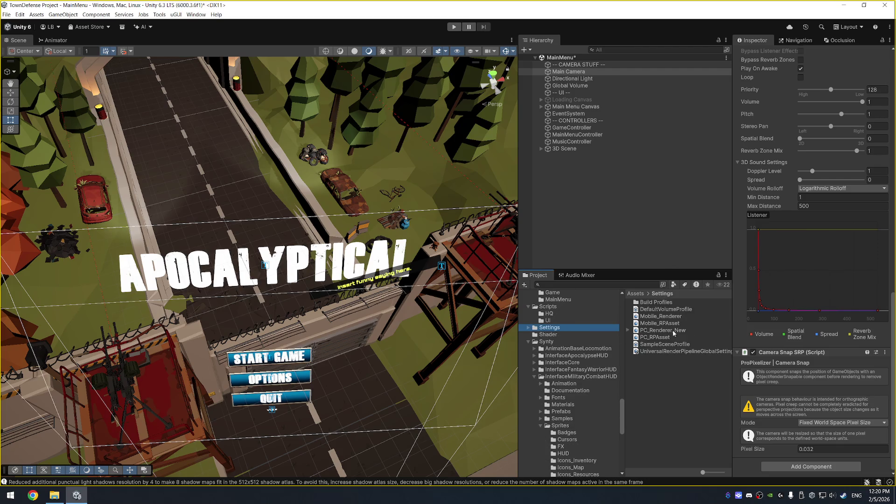
pyautogui.scroll(-7, 568, 358)
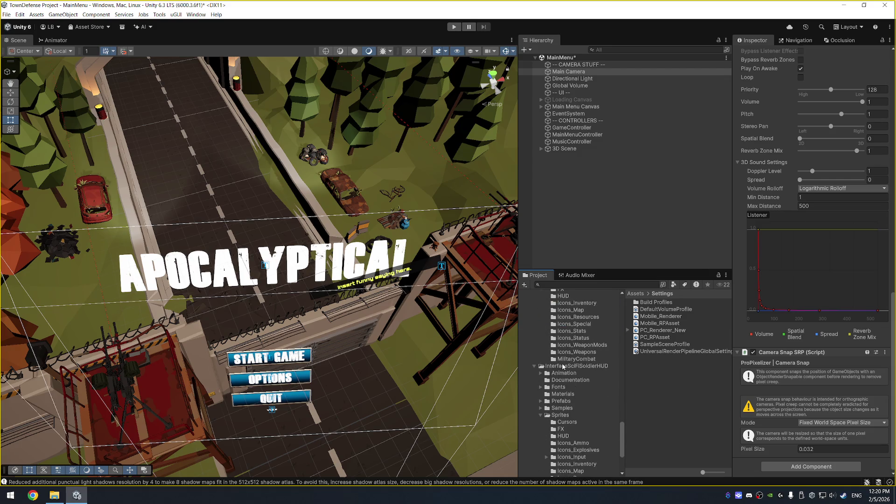
pyautogui.scroll(8, 563, 367)
pyautogui.scroll(4, 562, 355)
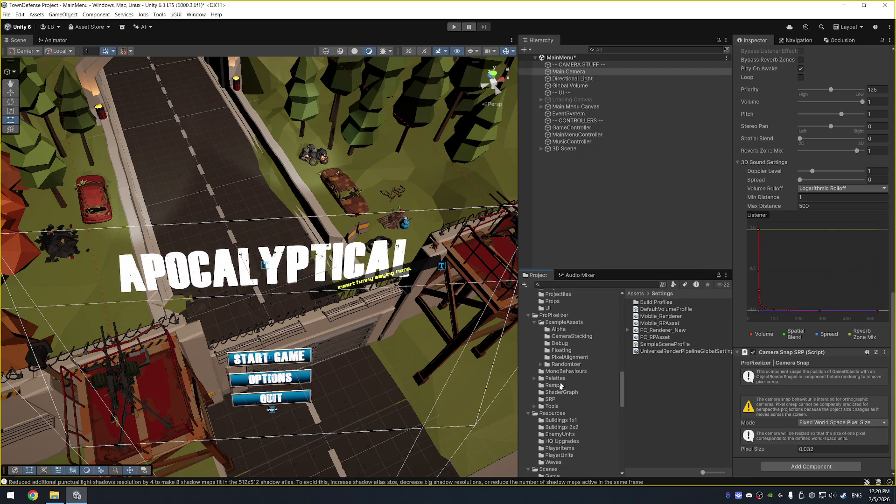
pyautogui.click(551, 399)
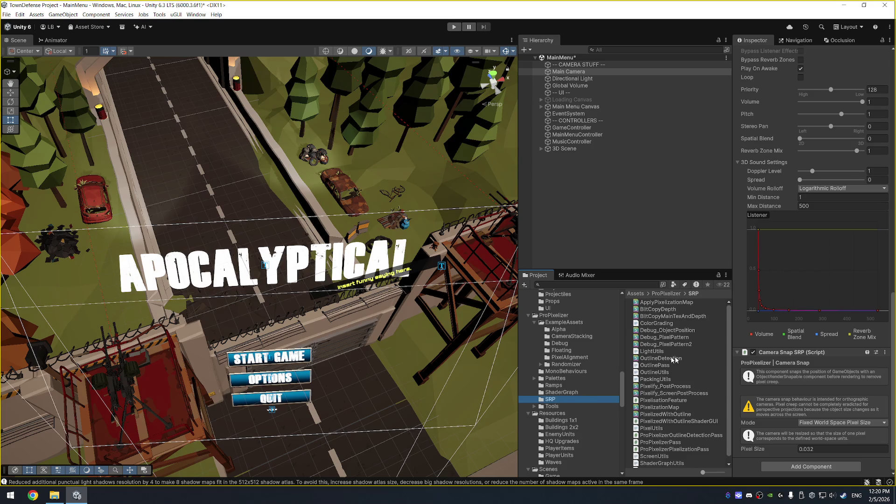
pyautogui.scroll(-1, 671, 361)
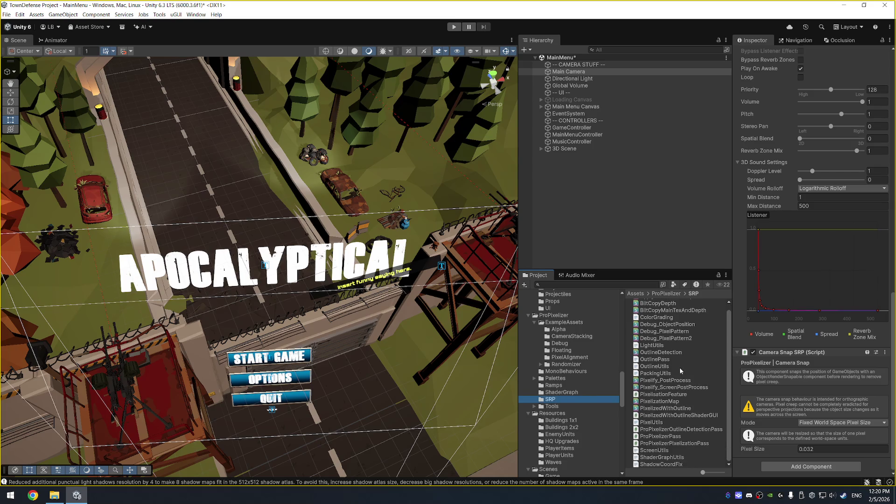
pyautogui.click(582, 393)
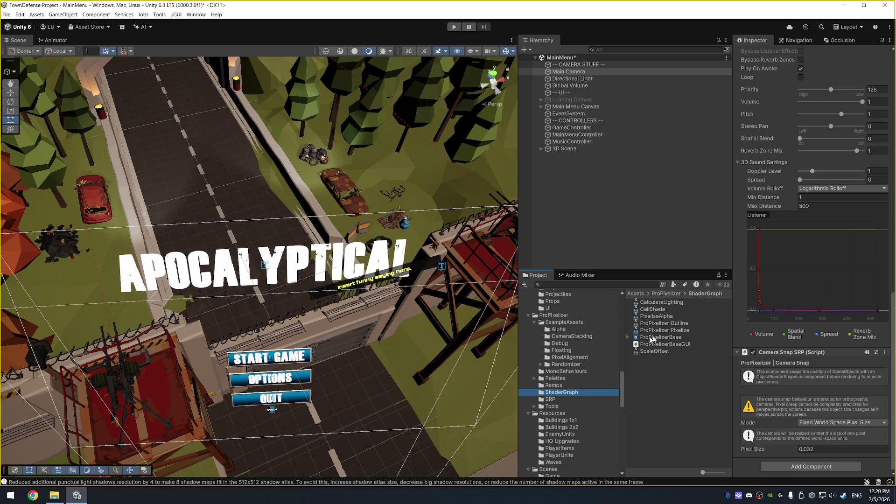
pyautogui.click(573, 407)
pyautogui.press('Right')
pyautogui.press('Down')
pyautogui.press('Down')
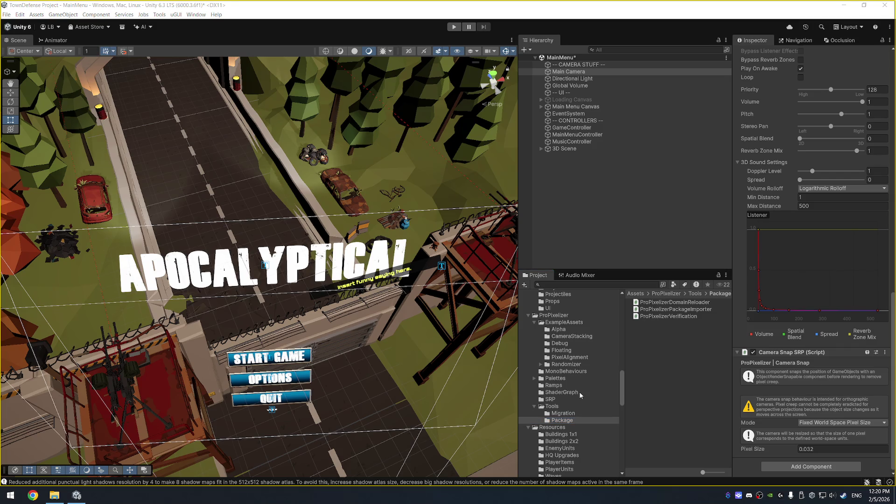
# Step: Check the MonoBehaviours and Palettes folders, then inspect the ProPixelizer assembly definition's Version Defines
pyautogui.click(579, 335)
pyautogui.click(557, 372)
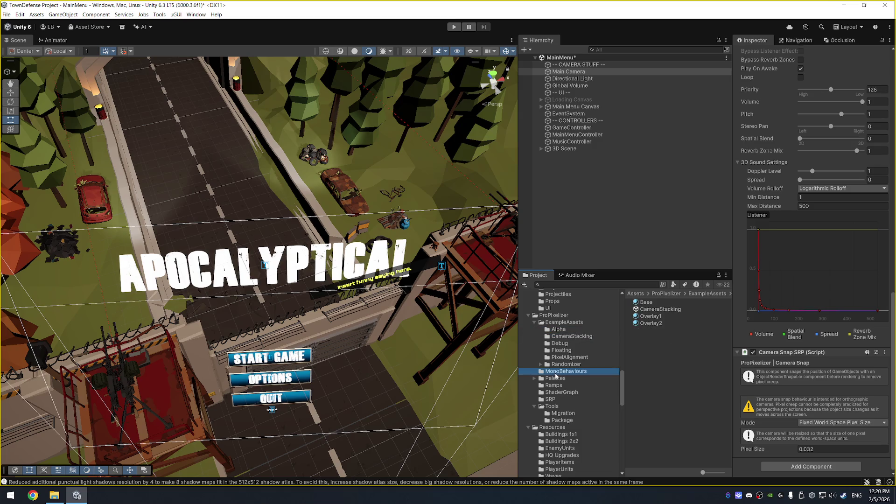
pyautogui.click(555, 377)
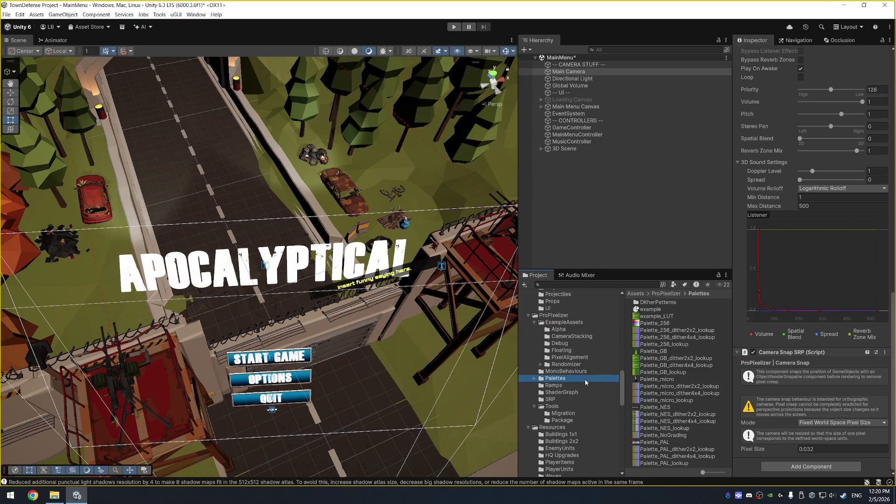
pyautogui.press('Down')
pyautogui.press('Down')
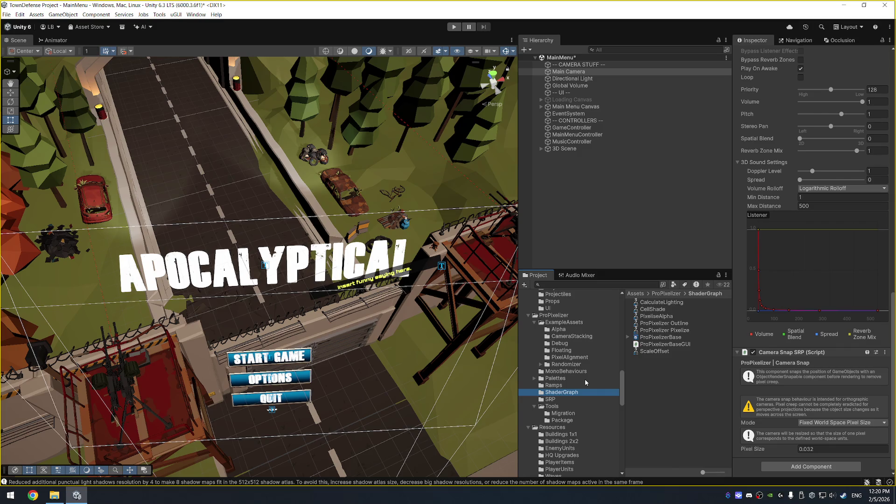
pyautogui.press('Down')
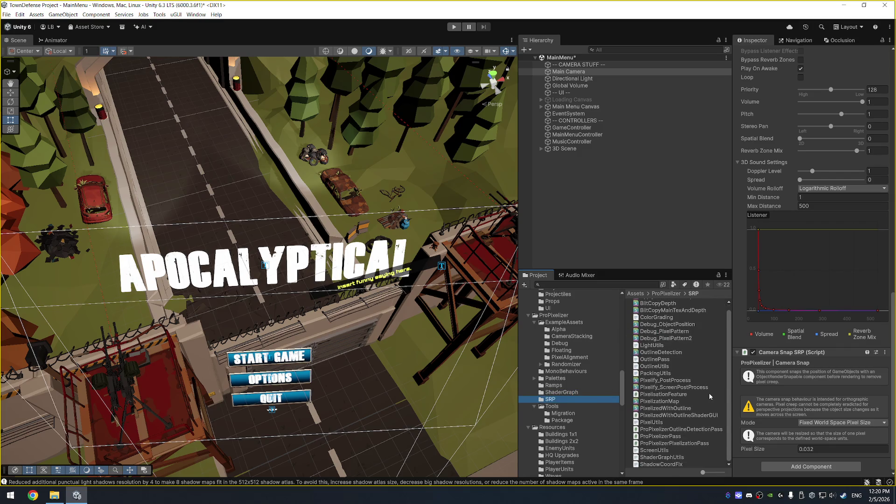
pyautogui.press('Left')
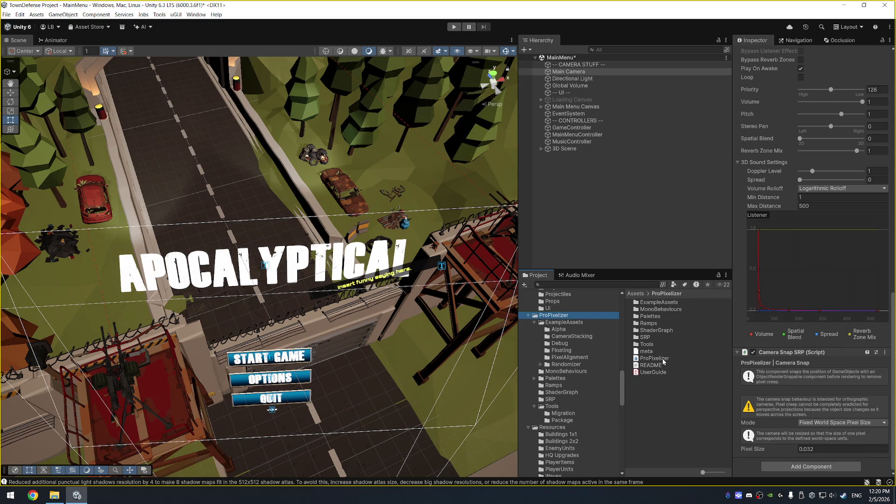
pyautogui.click(665, 358)
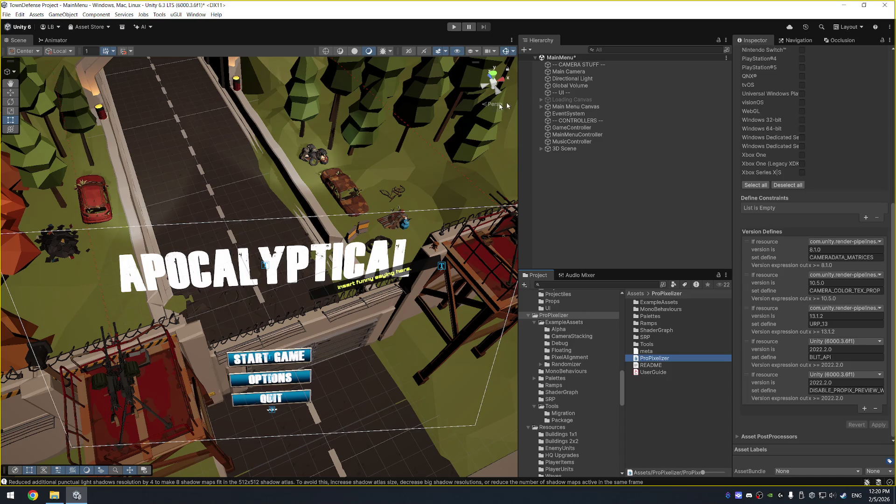
pyautogui.scroll(-10, 584, 392)
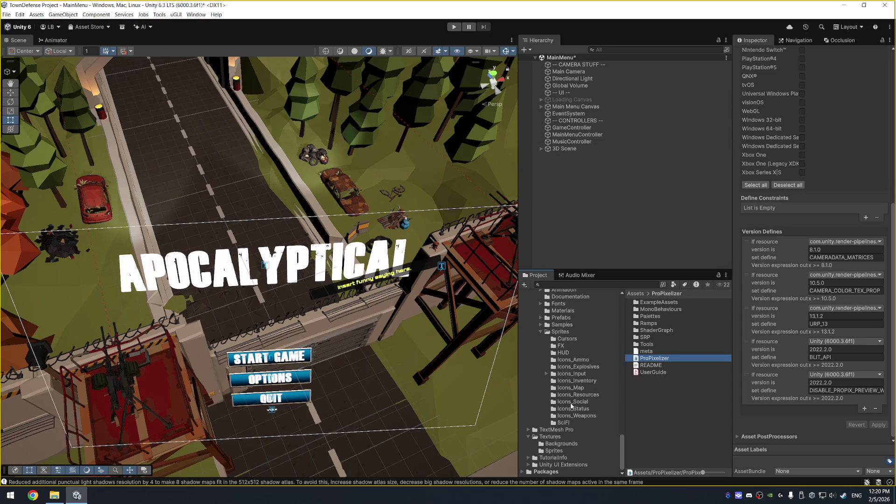
pyautogui.click(34, 17)
# Step: In Graphics settings, locate and inspect the ProPixelizerURP render pipeline asset
pyautogui.moveTo(21, 14)
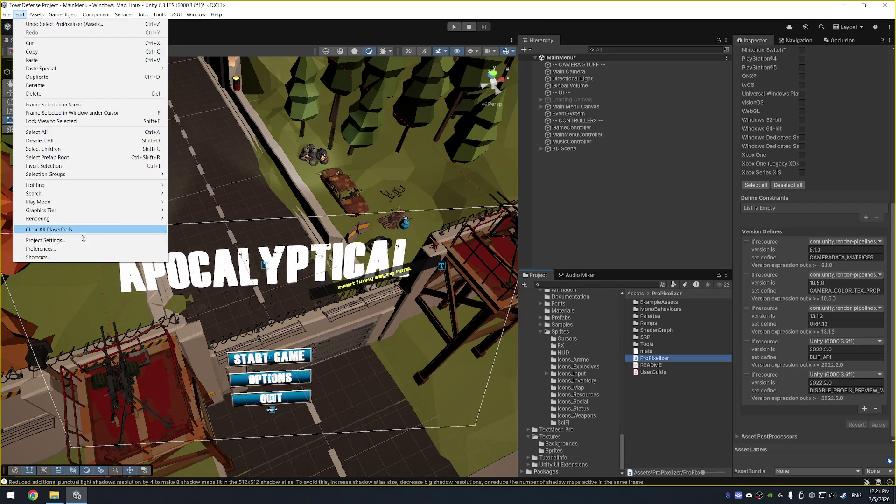
pyautogui.click(81, 240)
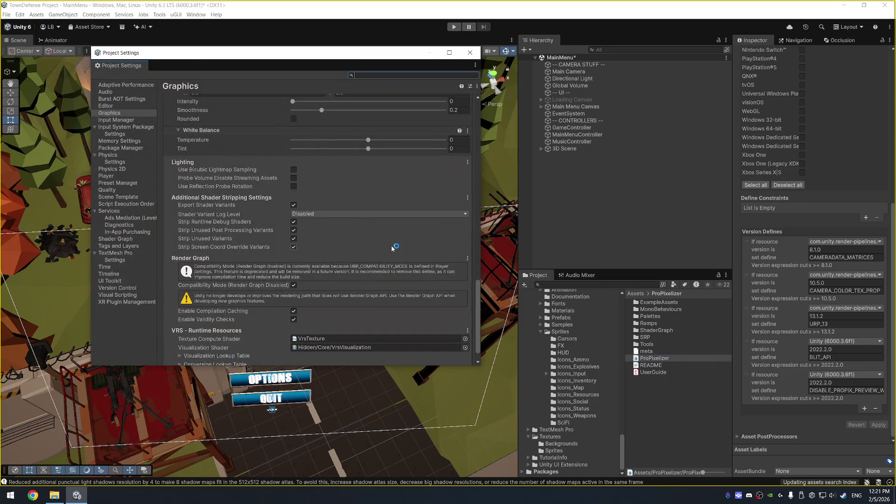
pyautogui.scroll(15, 362, 218)
pyautogui.click(323, 123)
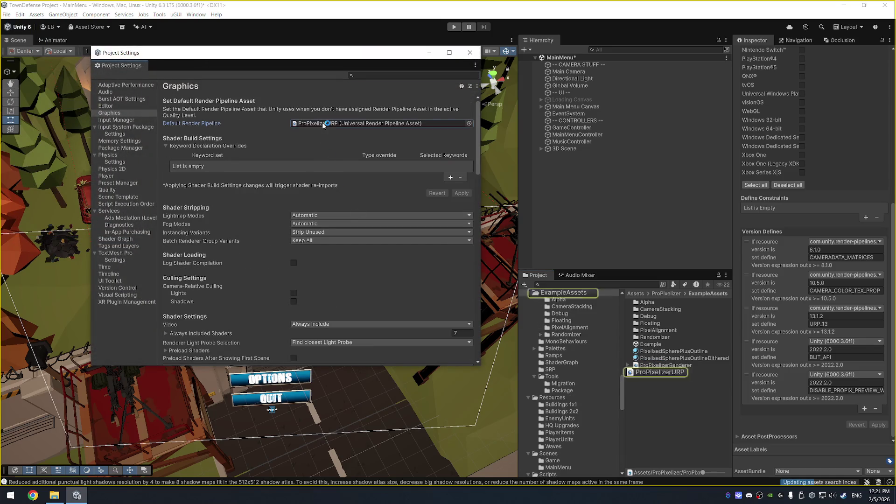
pyautogui.scroll(3, 590, 335)
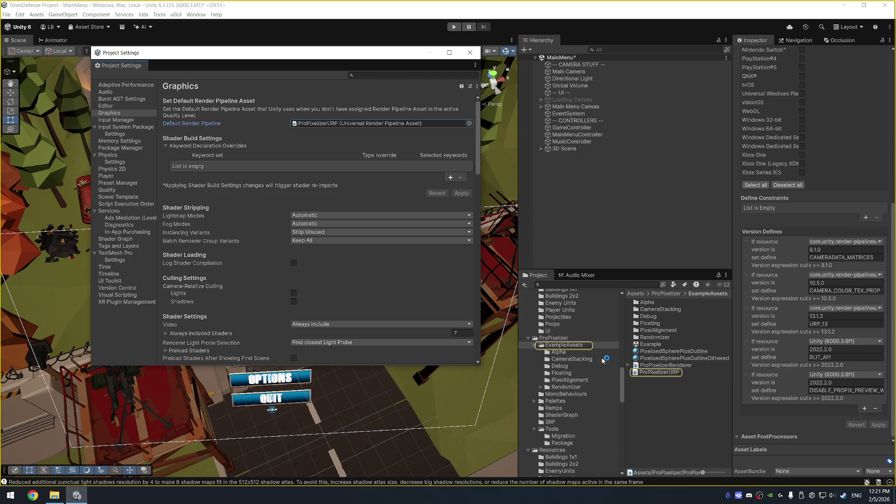
pyautogui.click(672, 374)
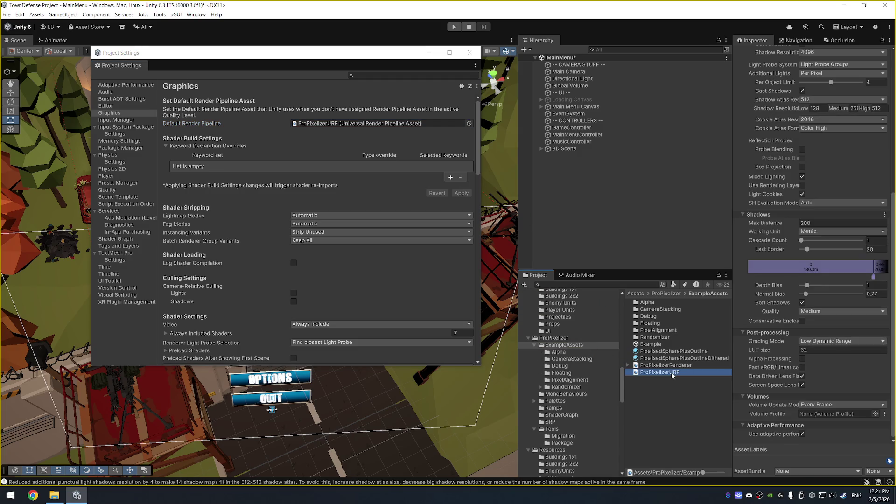
# Step: Set the PixelisedSpherePlusOutline material's Pixel Size to 3 and close Project Settings
pyautogui.click(690, 351)
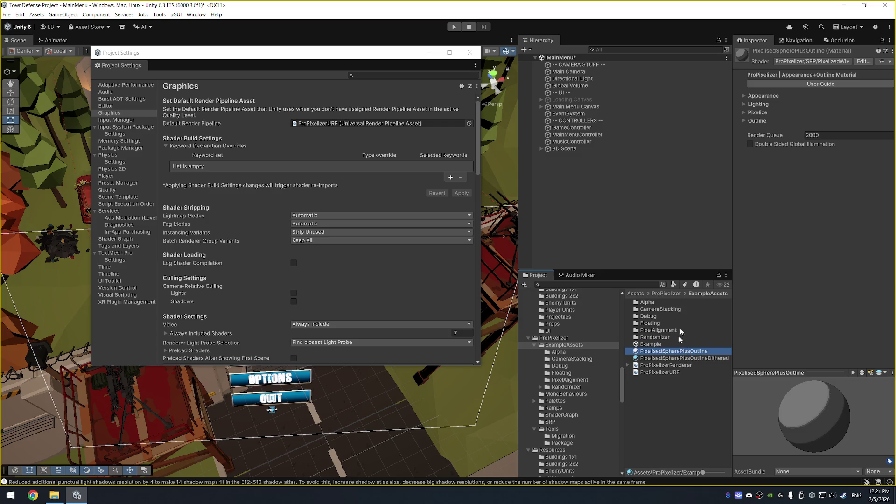
pyautogui.click(757, 113)
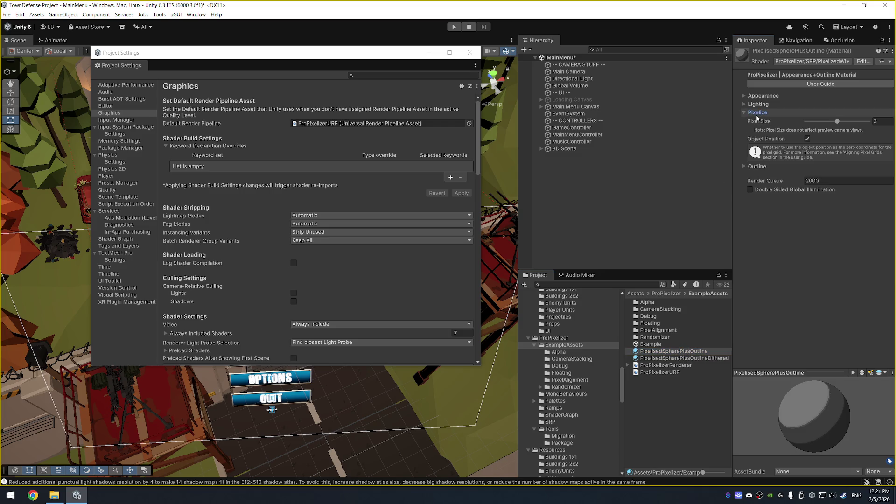
pyautogui.click(836, 122)
pyautogui.moveTo(825, 123); pyautogui.dragTo(837, 122)
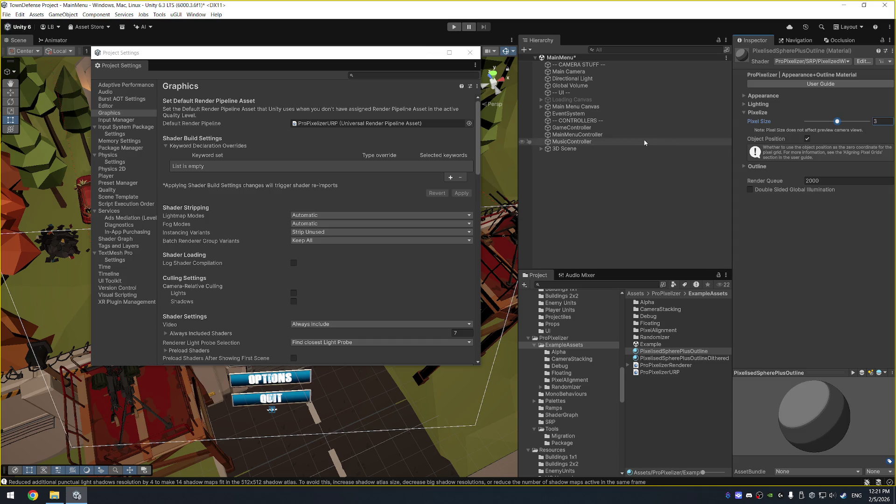
pyautogui.click(470, 53)
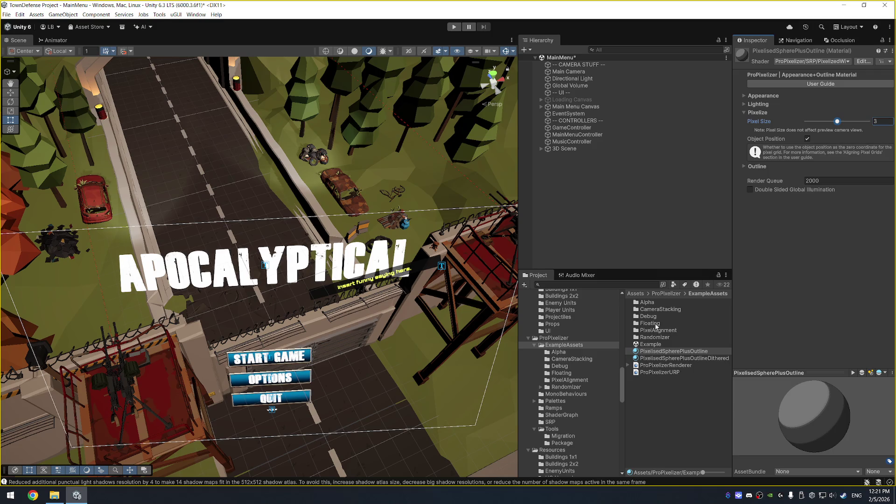
# Step: Place the Example_NoCreep_Shape prefab from the Floating examples onto the road
pyautogui.doubleClick(656, 326)
pyautogui.click(661, 332)
pyautogui.moveTo(662, 333); pyautogui.dragTo(224, 189)
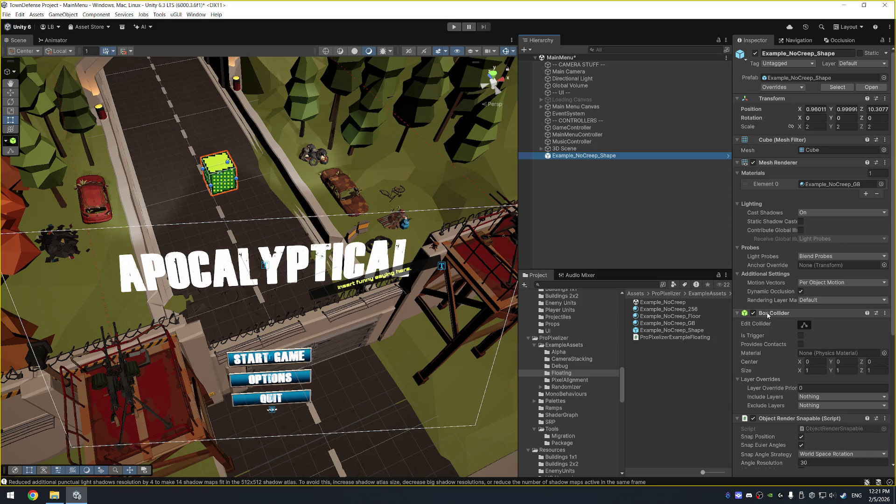
# Step: Review the Example_NoCreep_GB material's shader options unchanged, then select a pine tree group
pyautogui.click(669, 325)
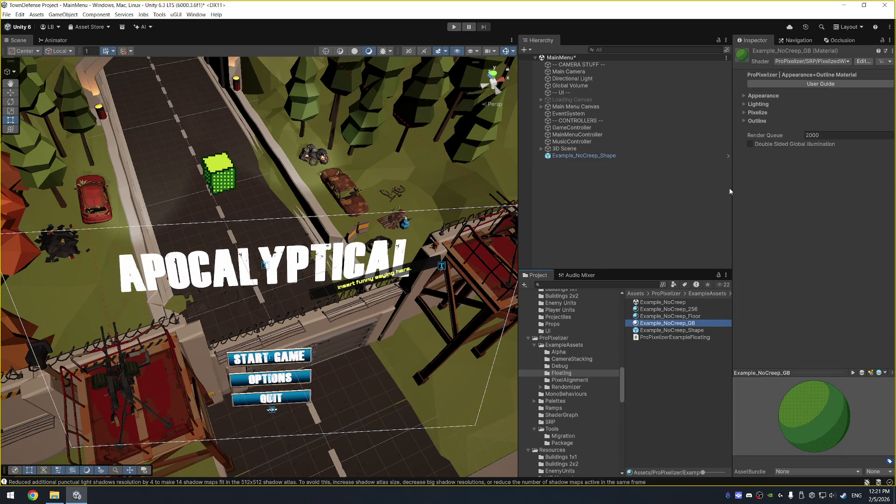
pyautogui.click(830, 62)
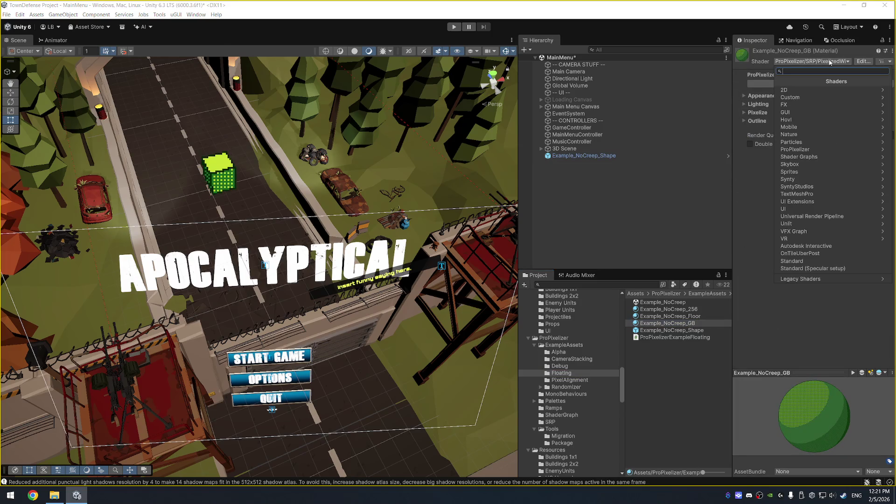
pyautogui.press('Escape')
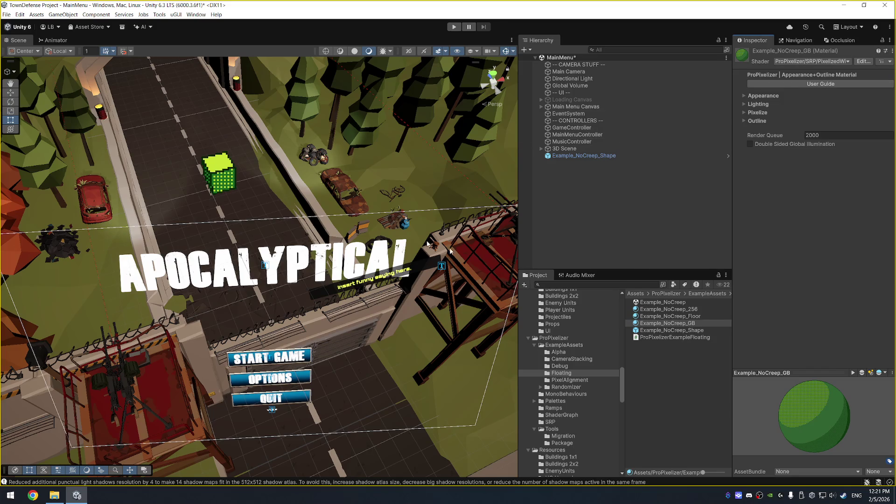
pyautogui.click(310, 86)
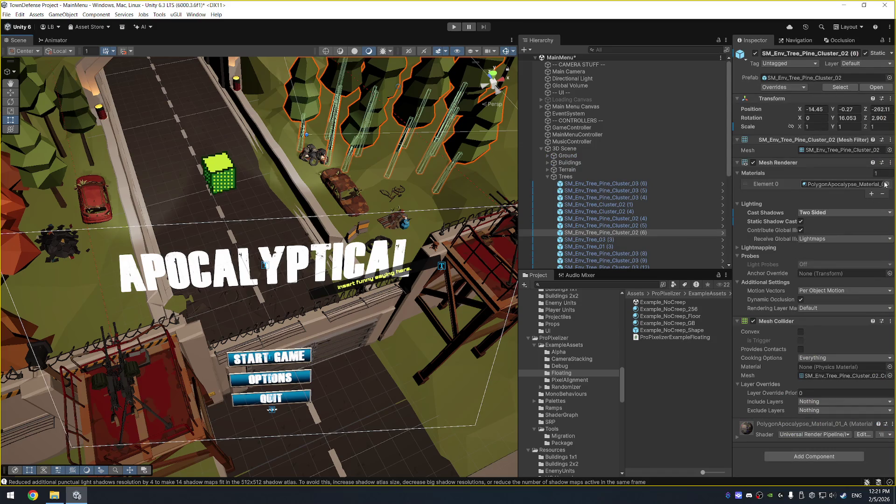
# Step: Apply the ProPixelizerBase material to the pine trees and inspect that material's settings
pyautogui.click(887, 184)
pyautogui.write('Pro(P')
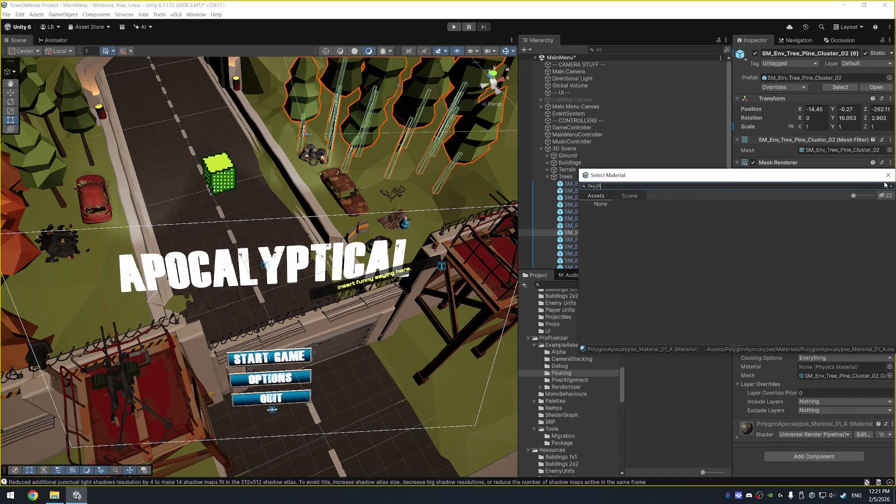
pyautogui.press('BackSpace')
pyautogui.press('BackSpace')
pyautogui.write('P')
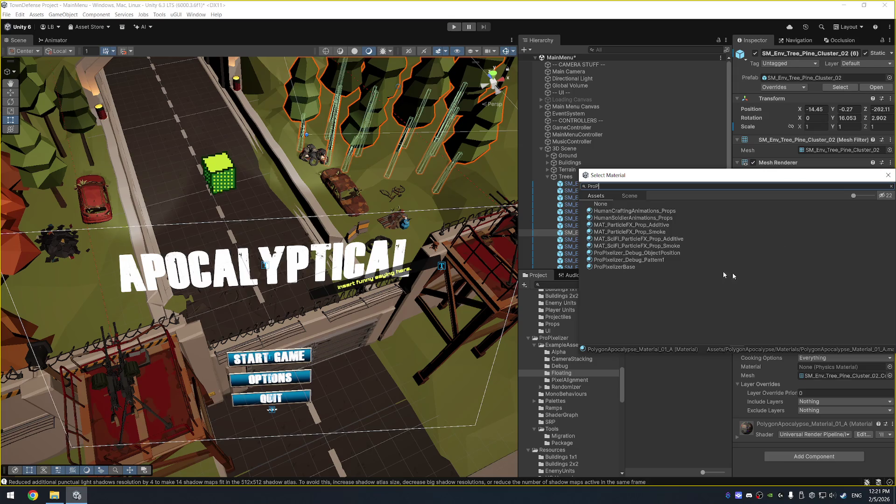
pyautogui.click(634, 266)
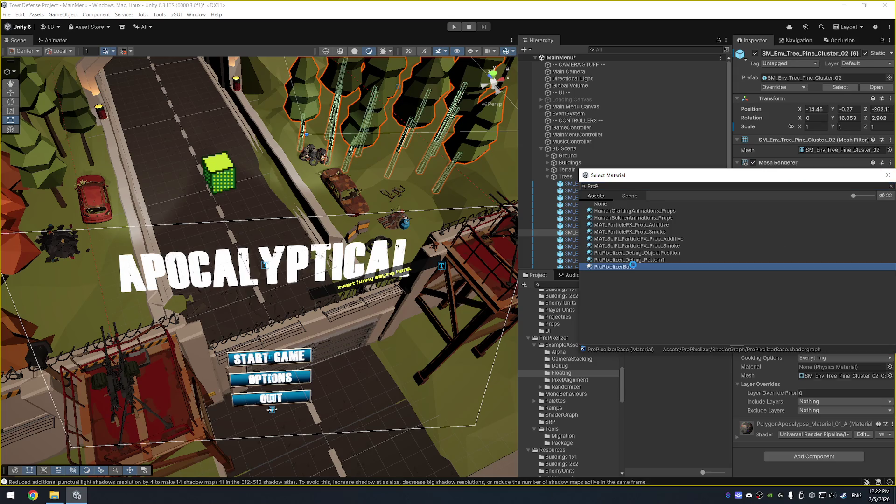
pyautogui.doubleClick(633, 266)
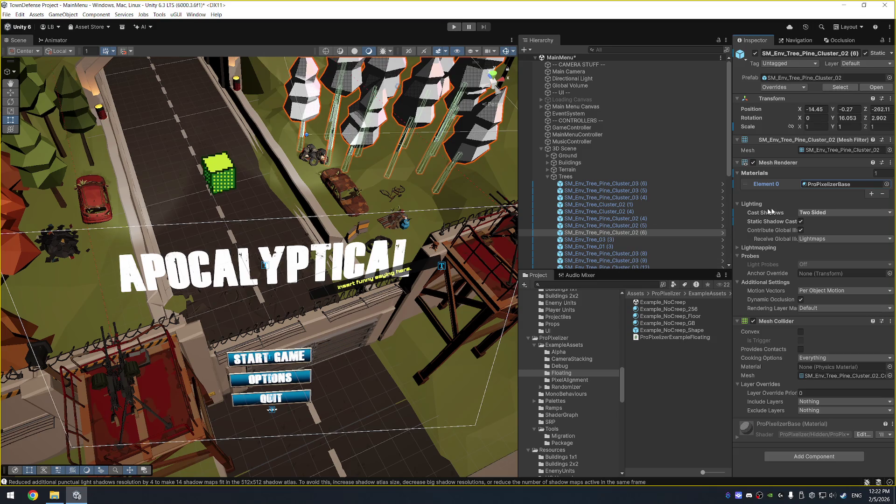
pyautogui.click(887, 185)
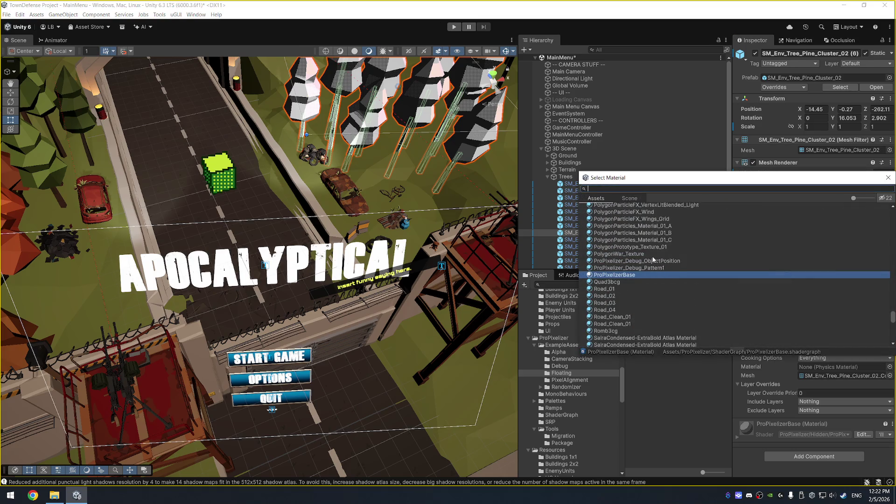
pyautogui.doubleClick(644, 275)
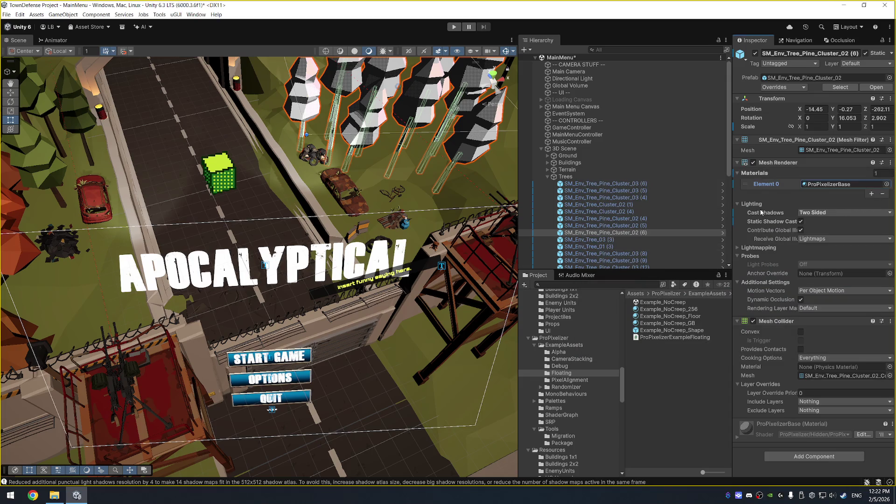
pyautogui.click(838, 185)
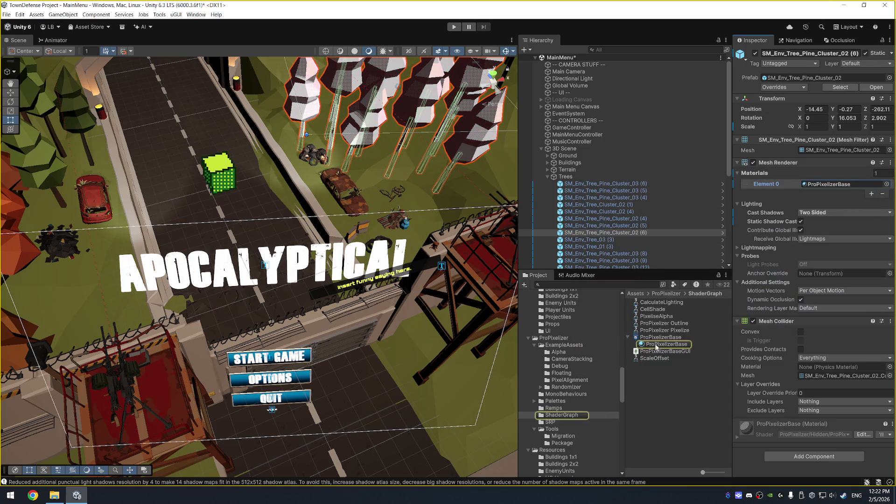
pyautogui.click(667, 344)
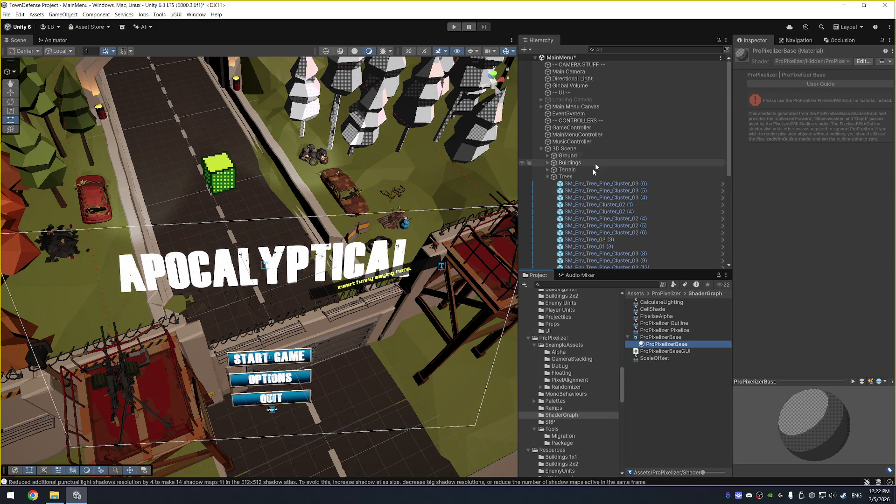
# Step: Assign PixelisedSpherePlusOutline to SM_Env_Tree_Pine_Cluster_02 (6) via an 'Outlin' material search
pyautogui.click(606, 232)
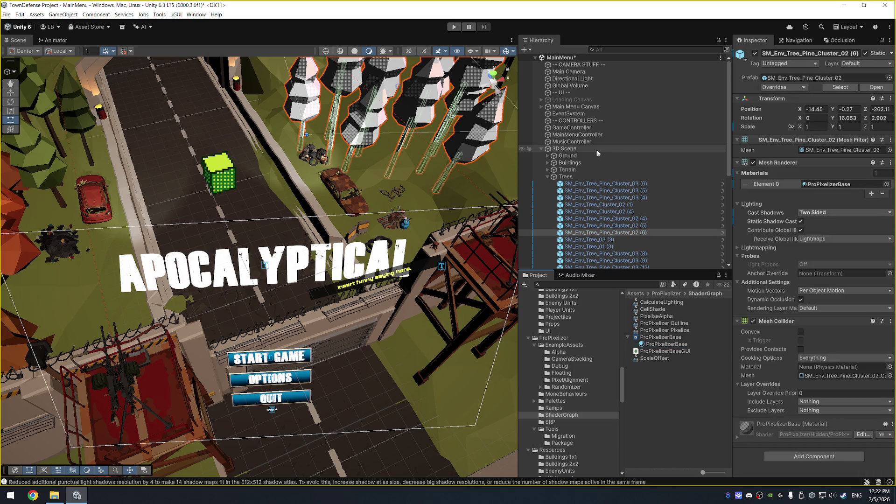
pyautogui.click(887, 184)
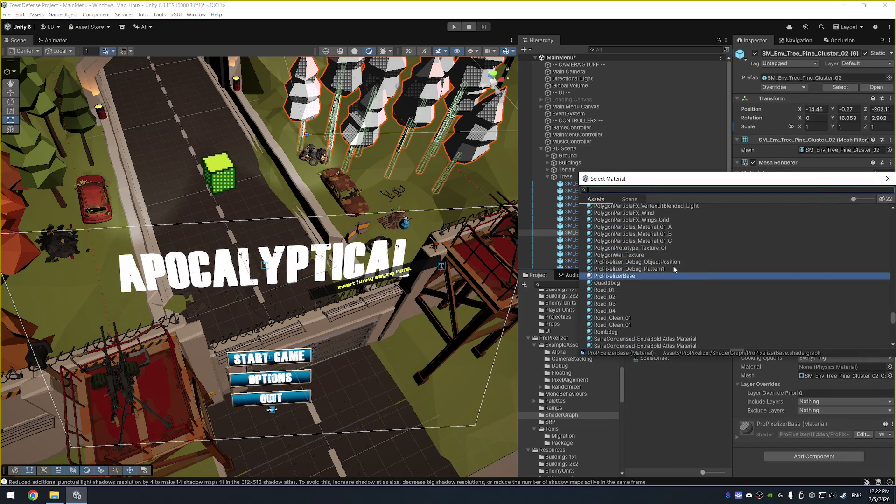
pyautogui.scroll(6, 679, 246)
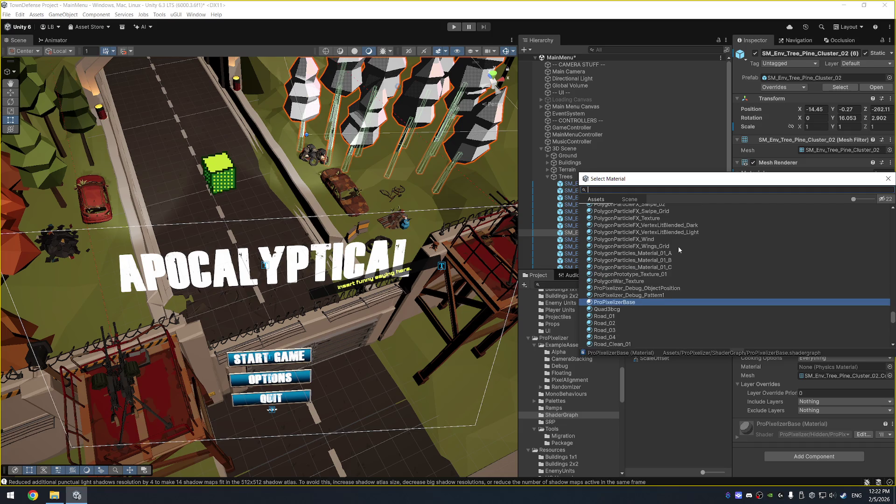
pyautogui.write('Outlin')
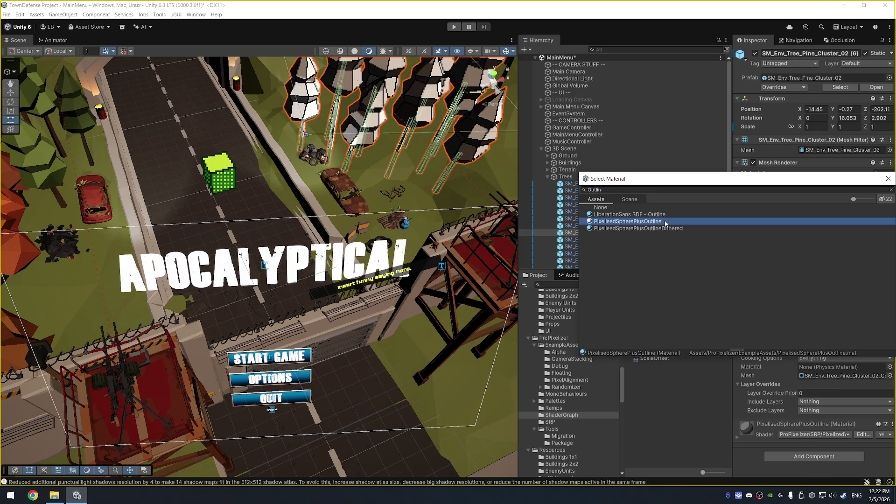
pyautogui.press('Down')
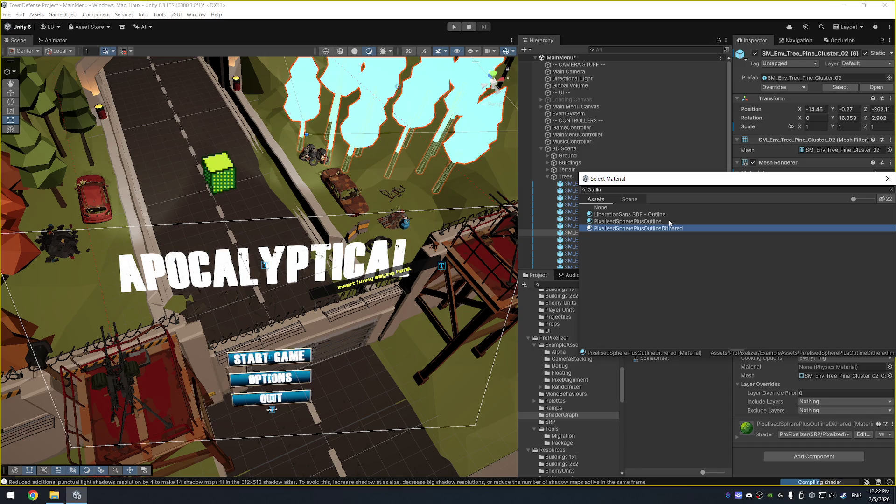
pyautogui.press('Up')
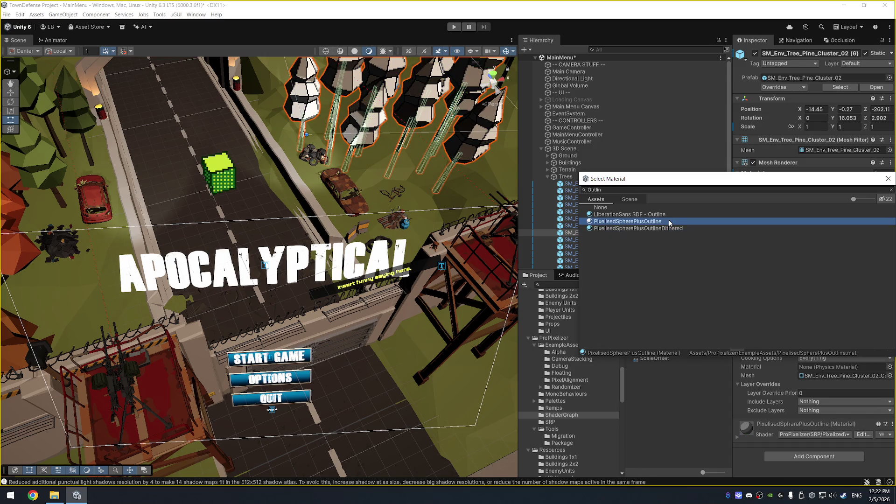
pyautogui.press('Down')
pyautogui.doubleClick(669, 221)
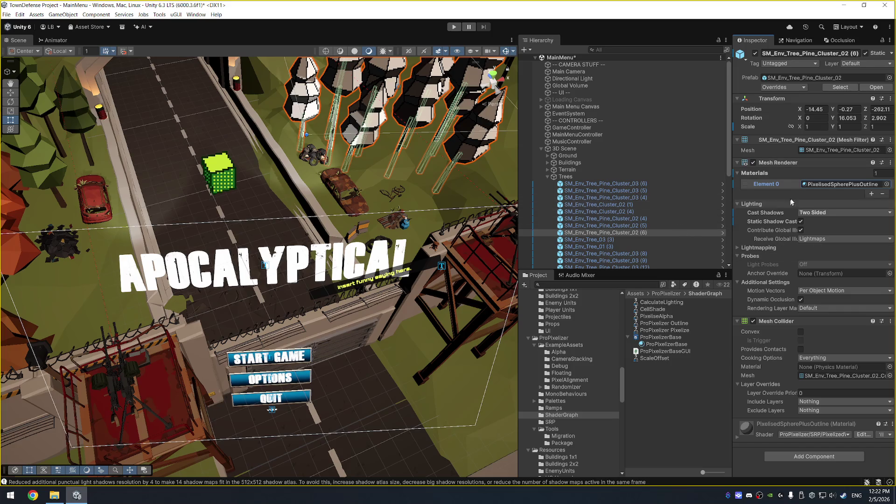
pyautogui.doubleClick(813, 184)
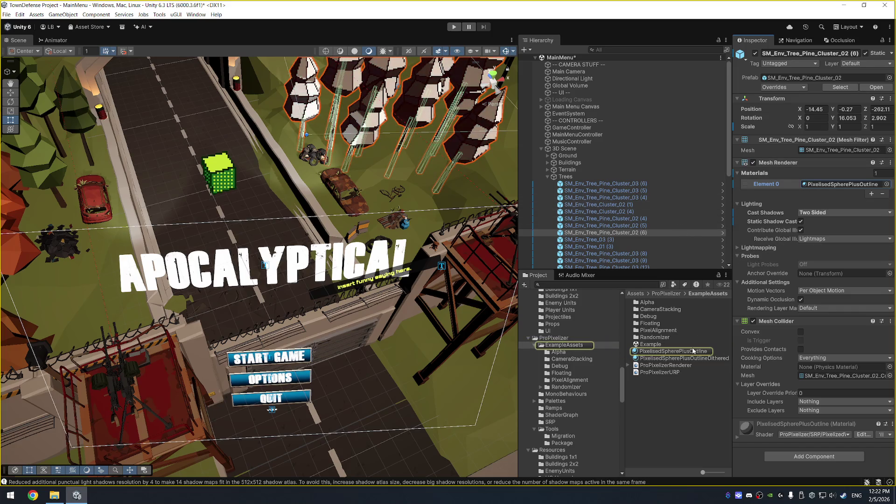
# Step: Lower PixelisedSpherePlusOutline's Pixel Size from 3 to 2 and enter Play mode
pyautogui.click(744, 112)
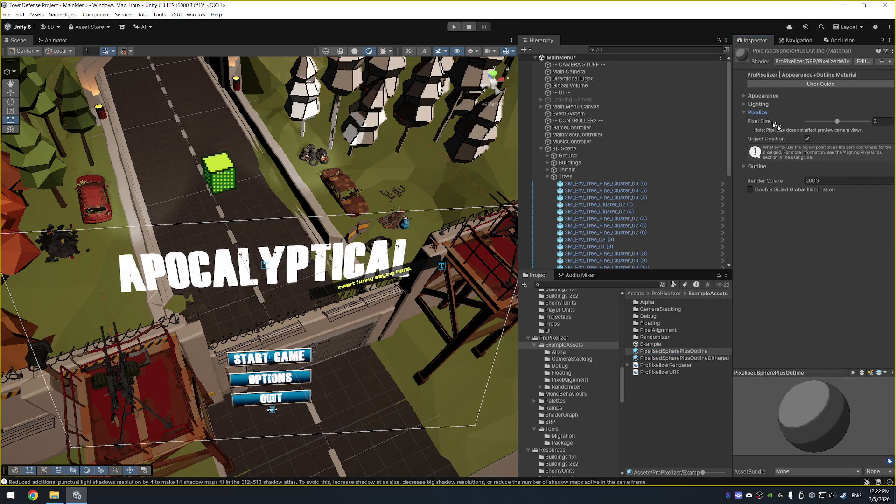
pyautogui.click(836, 122)
pyautogui.moveTo(831, 124)
pyautogui.mouseDown()
pyautogui.moveTo(793, 123)
pyautogui.moveTo(832, 126)
pyautogui.mouseUp()
pyautogui.click(459, 27)
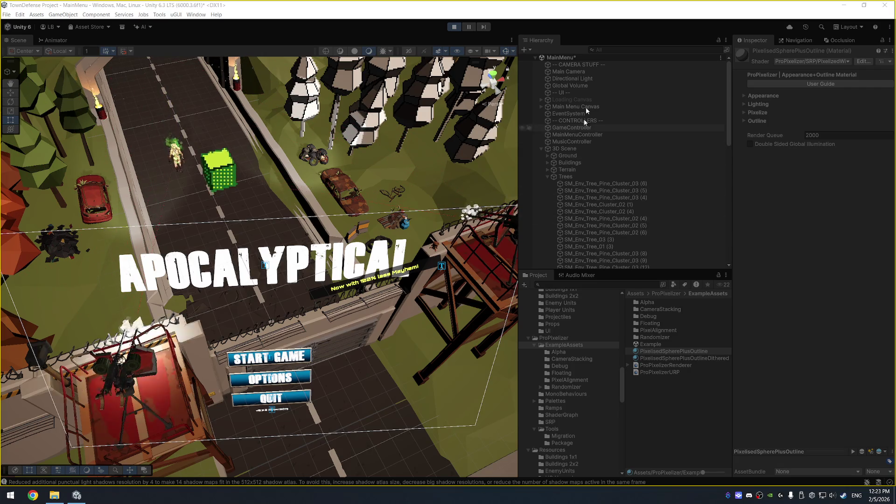
pyautogui.click(590, 72)
pyautogui.scroll(-5, 794, 310)
pyautogui.scroll(-10, 793, 309)
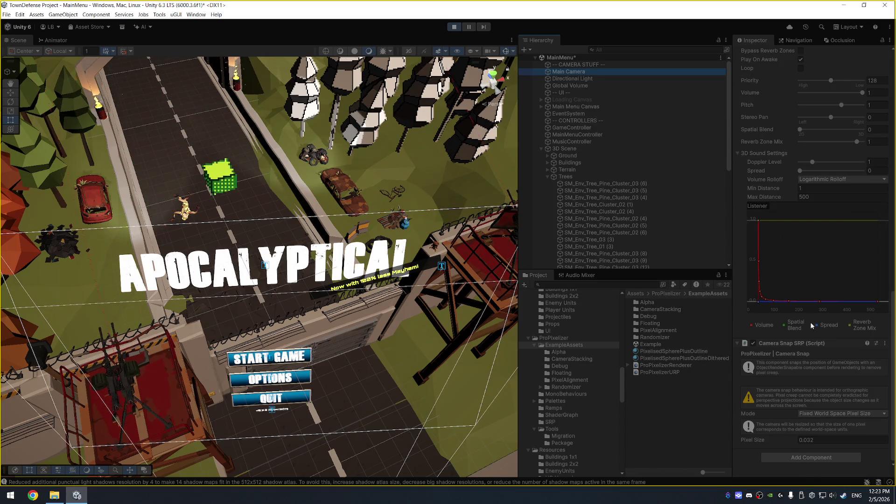
pyautogui.click(826, 415)
pyautogui.click(821, 429)
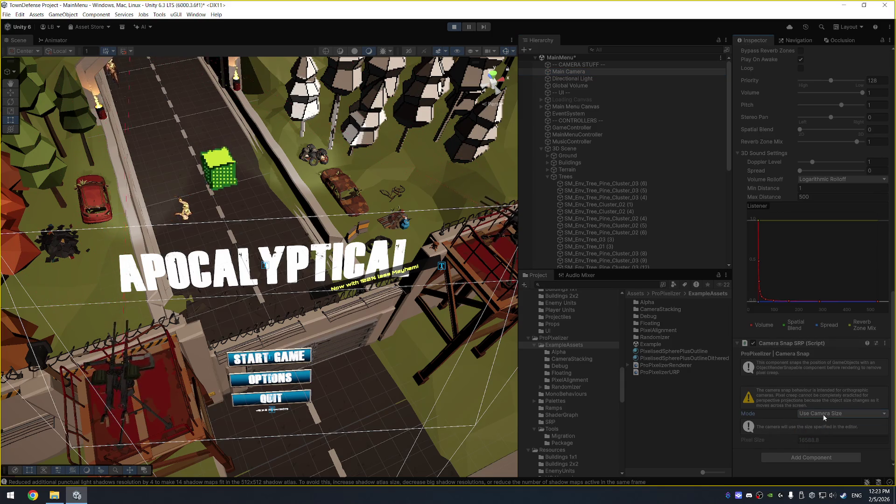
pyautogui.rightClick(807, 343)
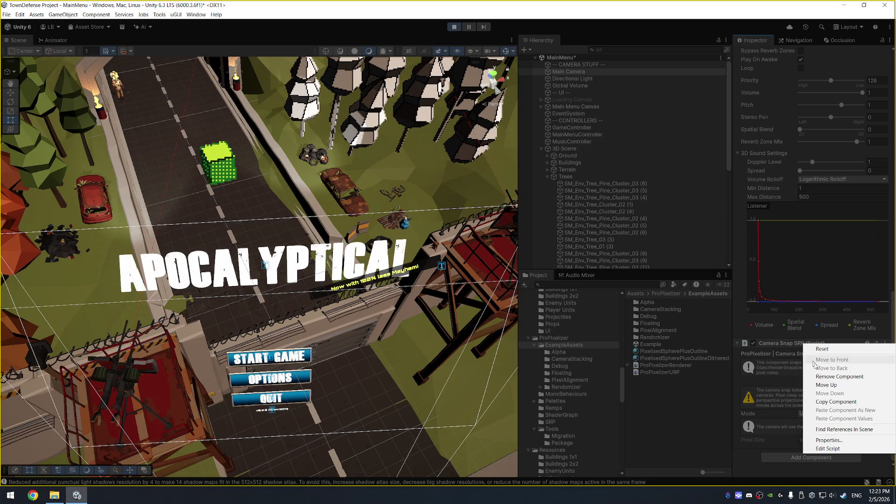
pyautogui.click(845, 378)
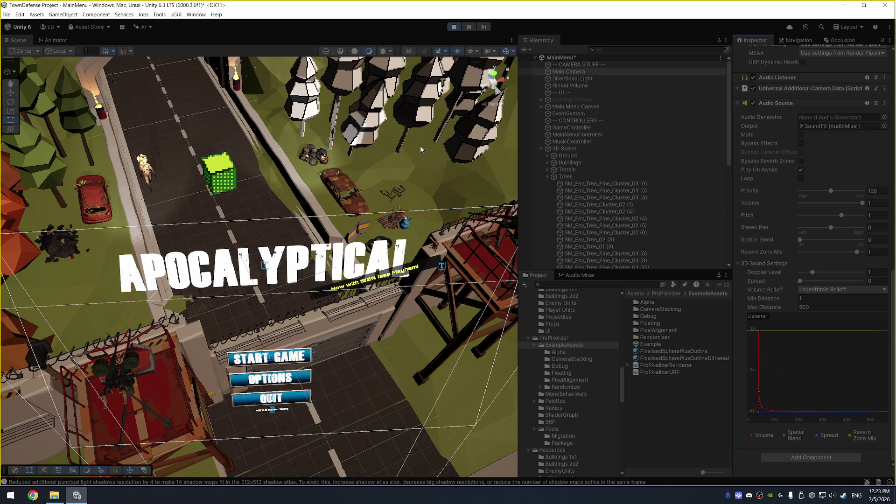
pyautogui.hotkey('ctrl', 'z')
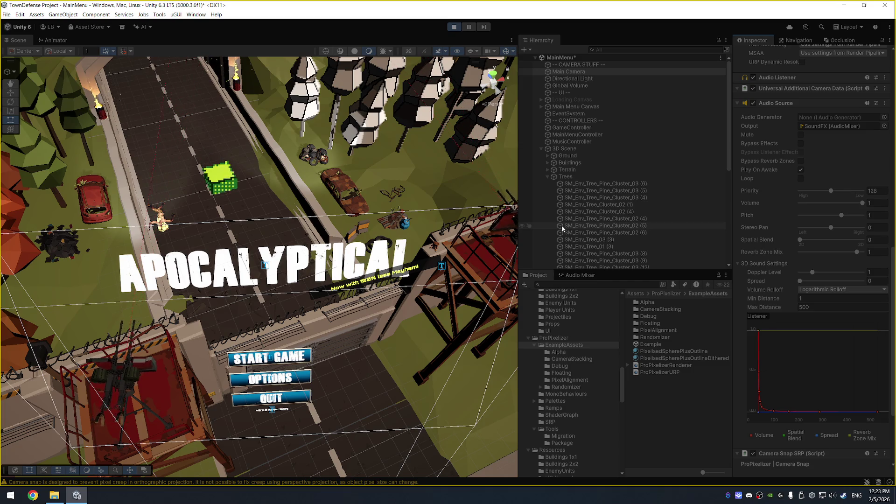
pyautogui.hotkey('ctrl', 'z')
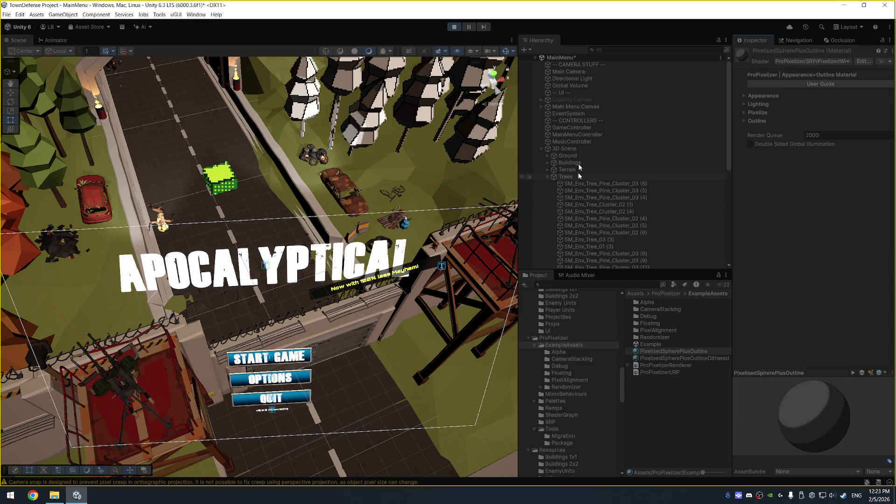
# Step: Exit Play mode and scroll Main Camera's Inspector to the Camera Snap SRP settings
pyautogui.click(568, 71)
pyautogui.hotkey('ctrl', 'p')
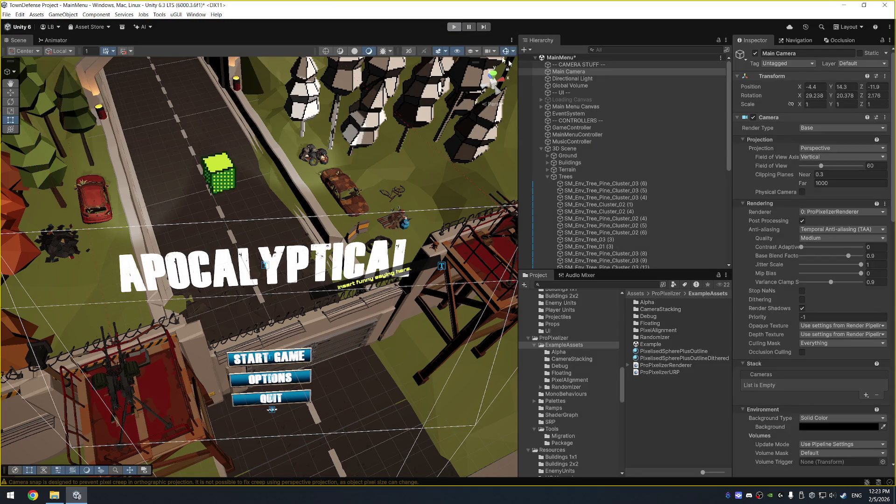
pyautogui.scroll(-15, 775, 320)
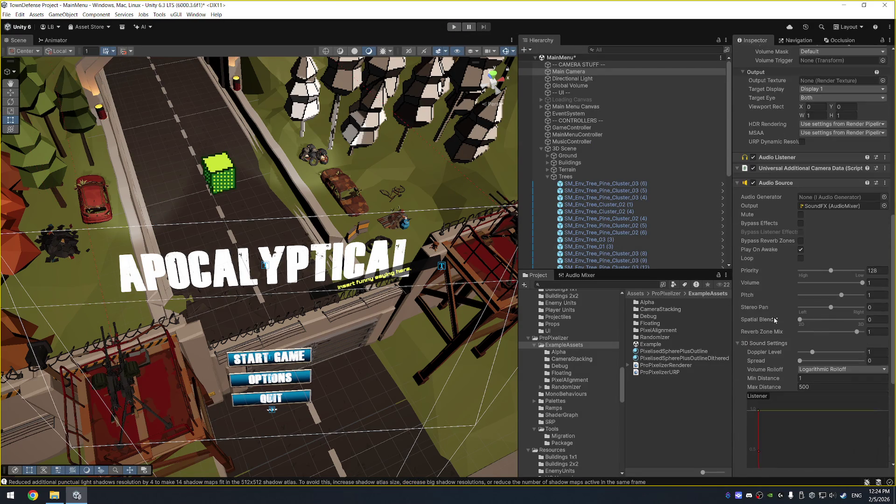
pyautogui.scroll(-10, 775, 320)
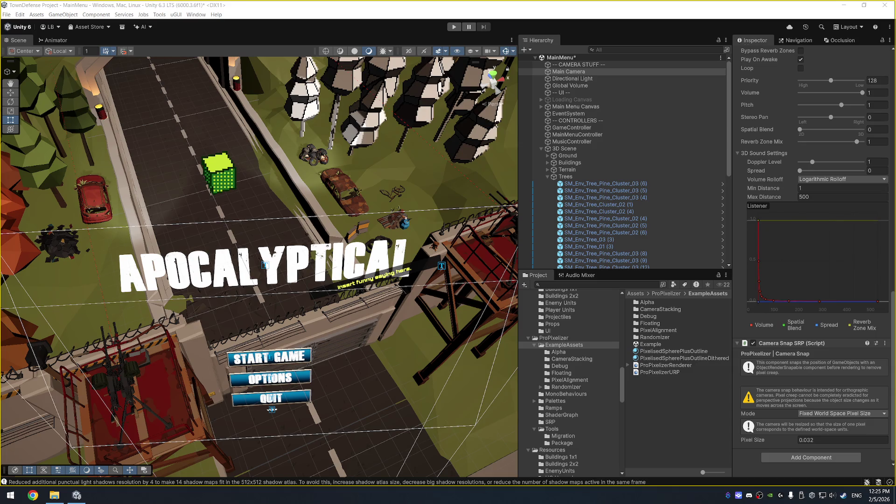
# Step: Scroll back over the Main Camera components and bring up the Add Component list
pyautogui.scroll(15, 811, 242)
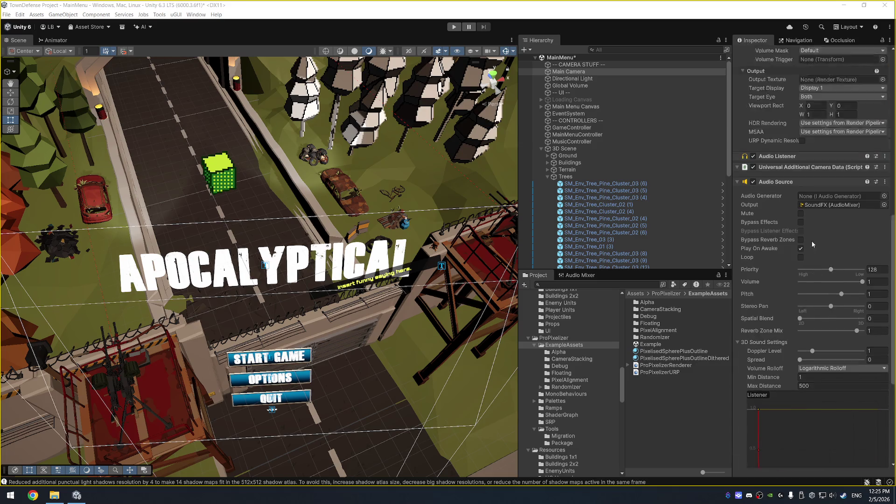
pyautogui.scroll(-15, 803, 280)
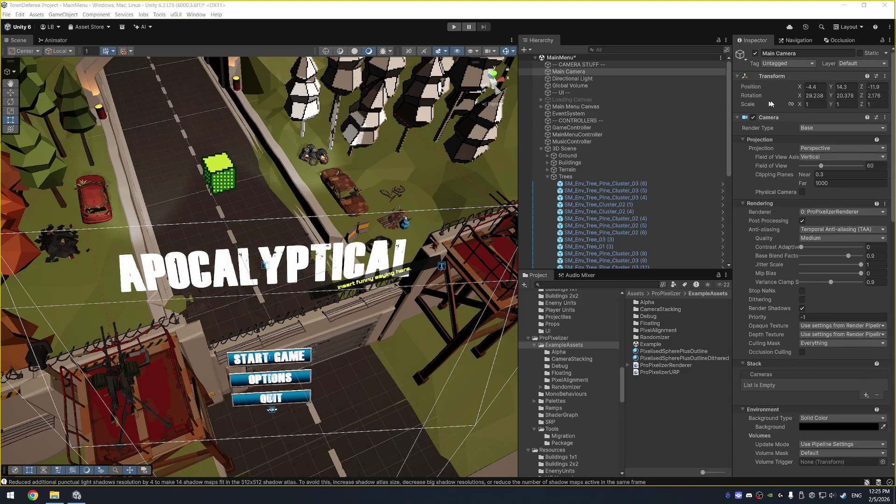
pyautogui.scroll(-10, 808, 377)
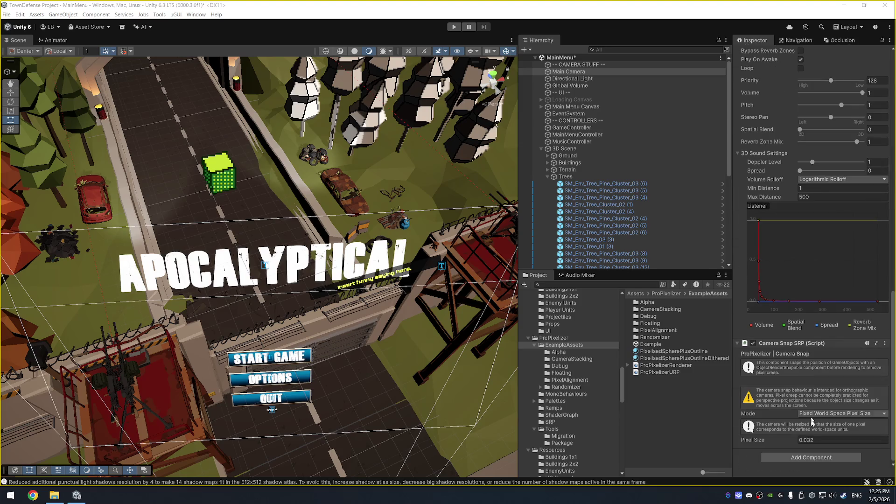
pyautogui.click(808, 458)
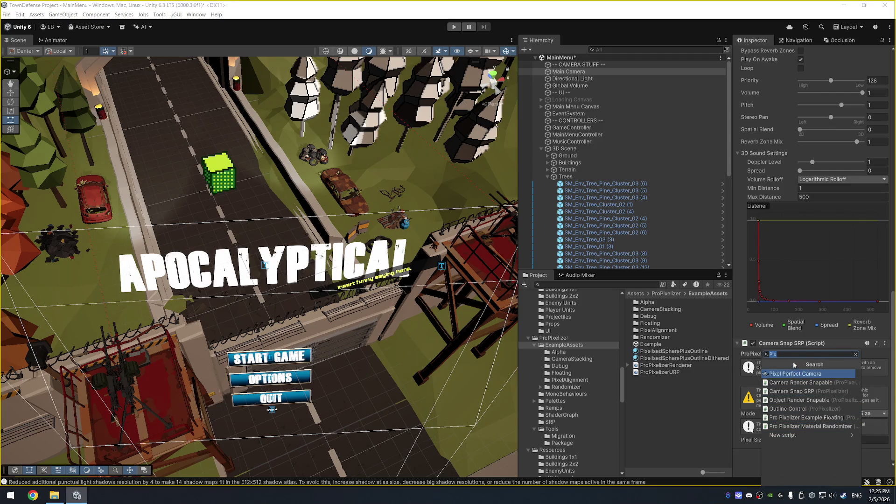
# Step: Clear the component search, collapse the 3D Scene group, and browse the Hierarchy create submenus without adding anything
pyautogui.press('BackSpace')
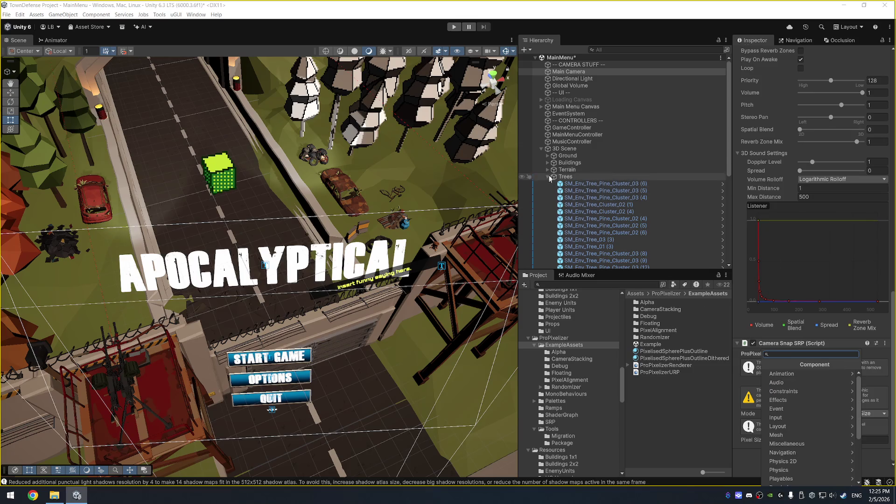
pyautogui.click(541, 148)
pyautogui.rightClick(573, 198)
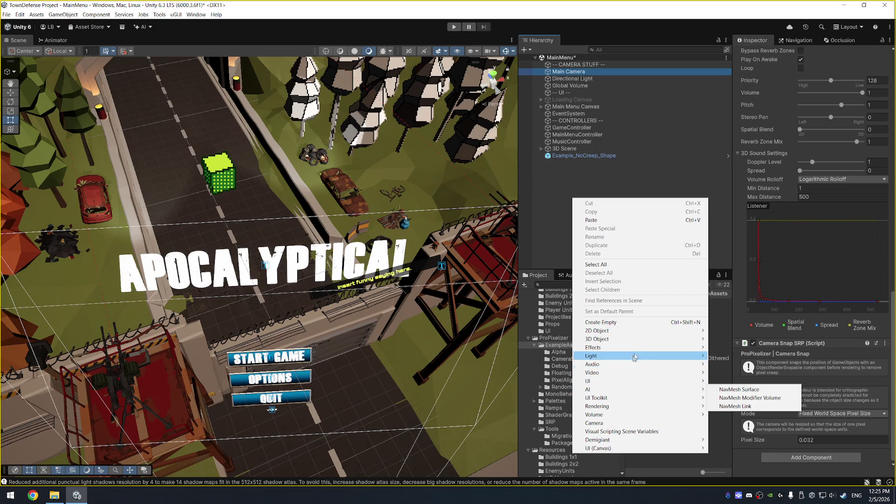
pyautogui.moveTo(645, 408)
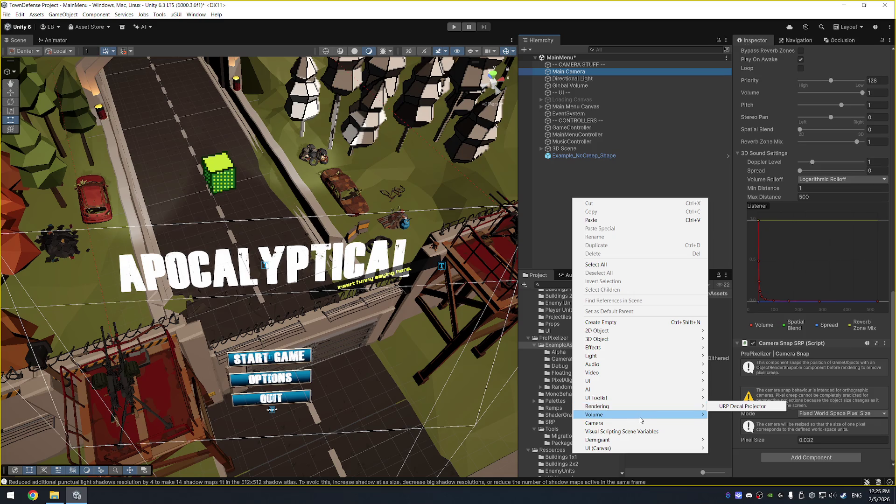
pyautogui.moveTo(629, 449)
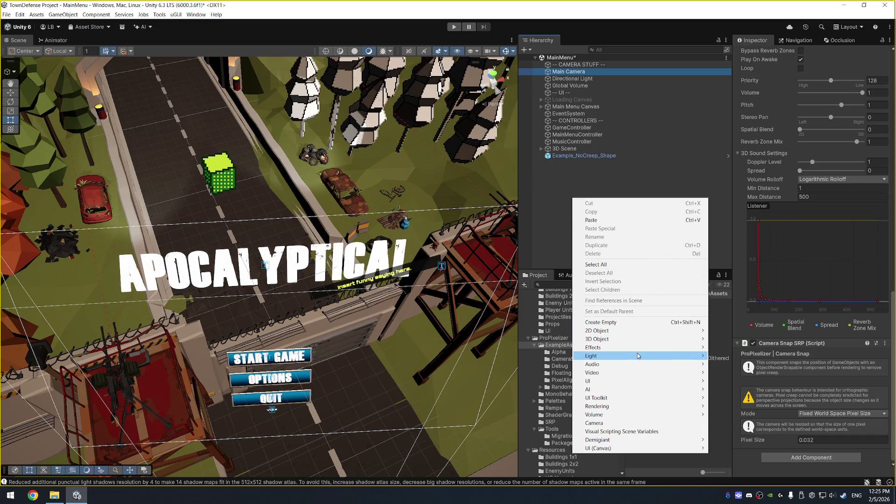
pyautogui.moveTo(637, 364)
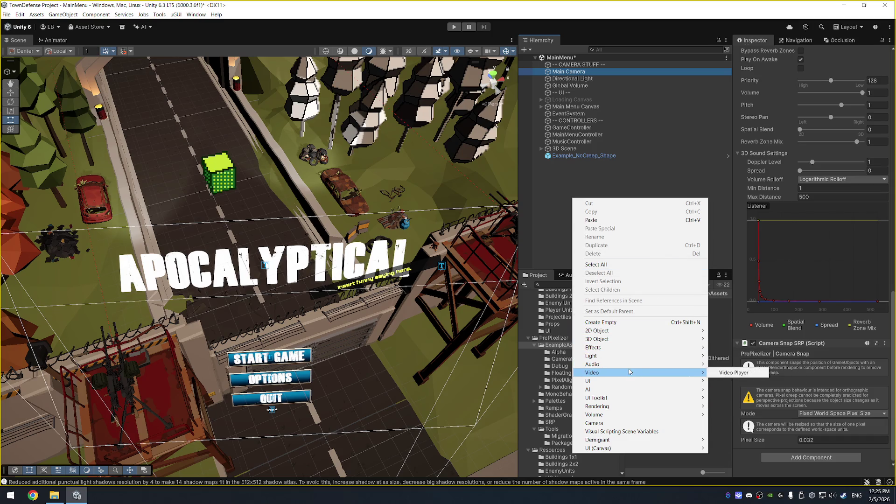
pyautogui.moveTo(626, 381)
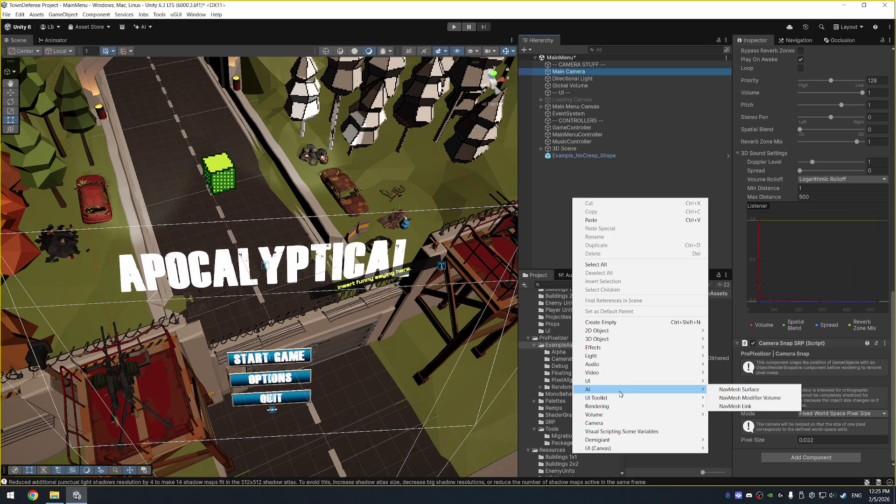
pyautogui.moveTo(617, 406)
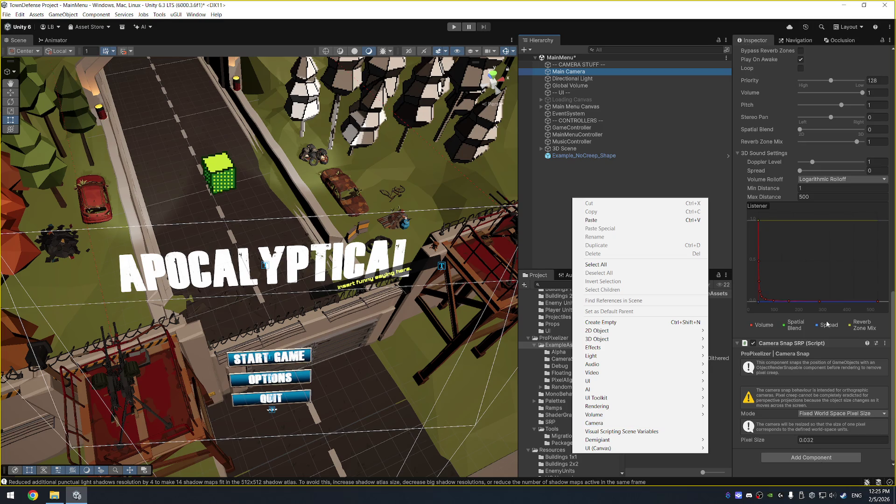
pyautogui.click(828, 262)
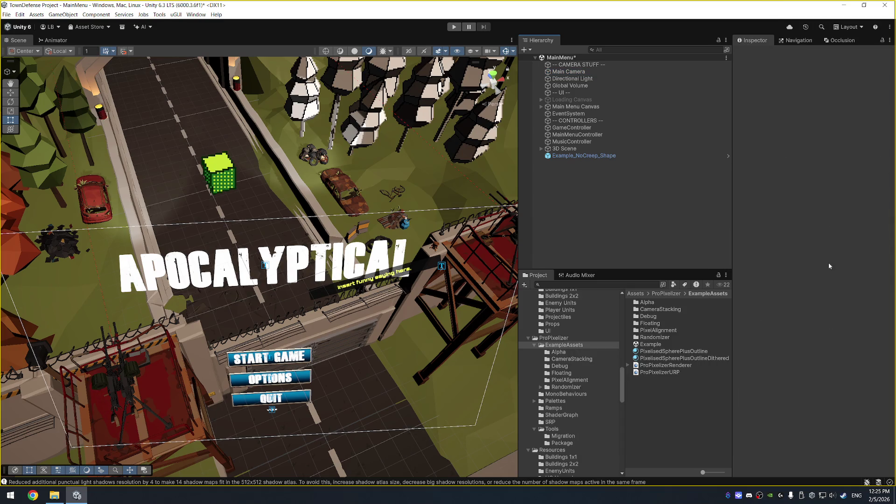
# Step: Select Main Camera and collapse its Camera and Audio Source components
pyautogui.click(591, 73)
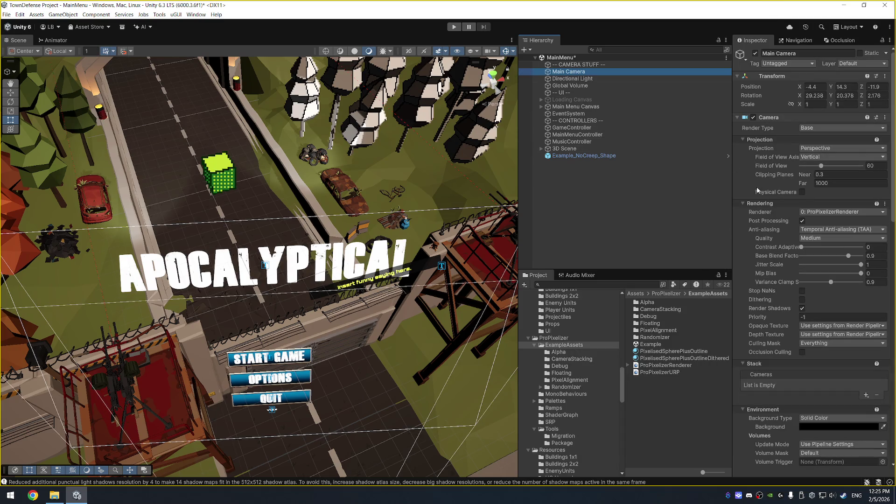
pyautogui.rightClick(769, 119)
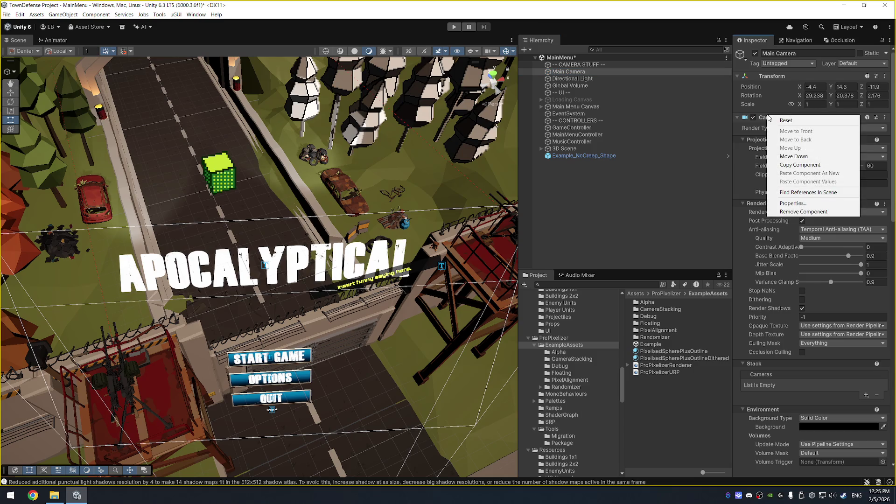
pyautogui.click(794, 203)
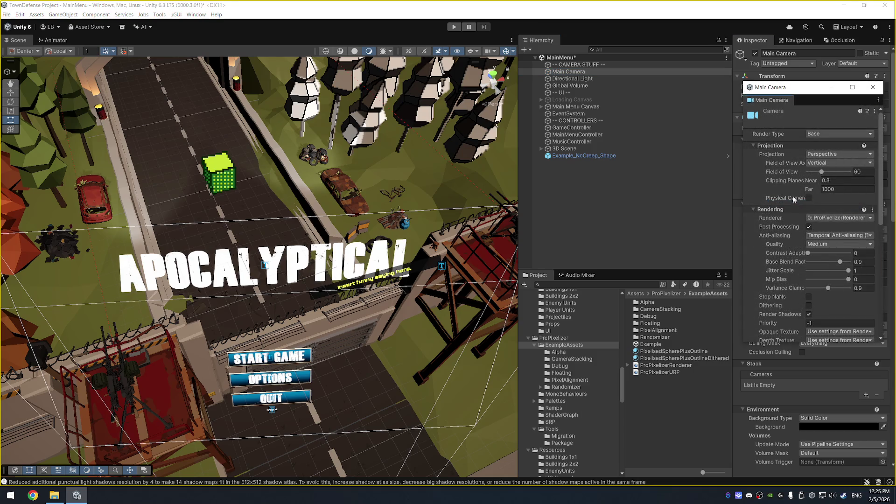
pyautogui.click(872, 87)
pyautogui.click(746, 117)
pyautogui.click(736, 154)
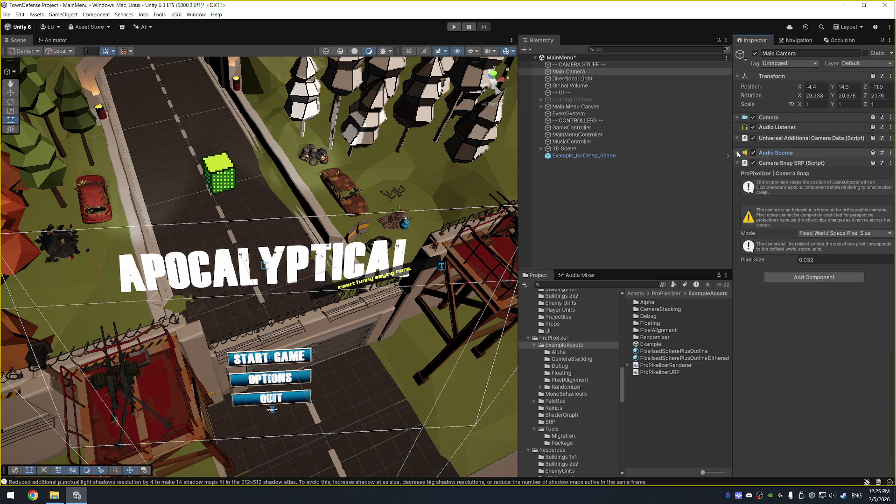
# Step: Browse the Add Component Rendering and Miscellaneous categories, then dismiss the list without adding anything
pyautogui.click(798, 280)
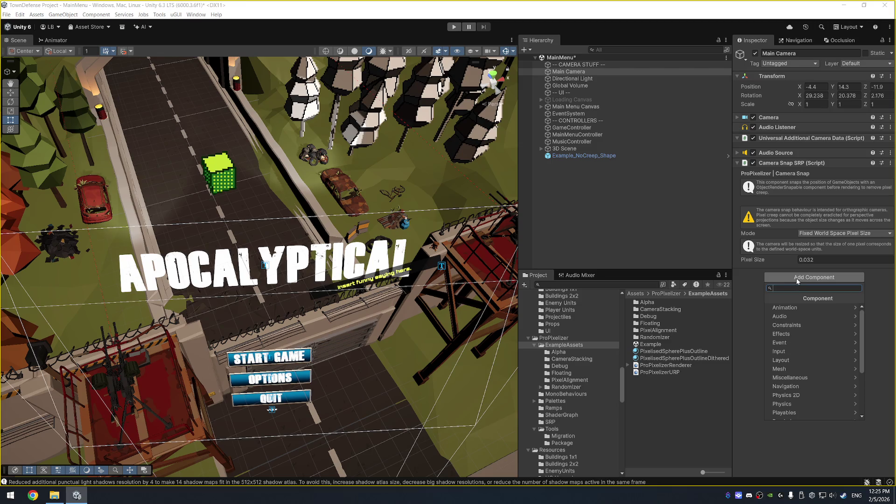
pyautogui.scroll(-3, 796, 350)
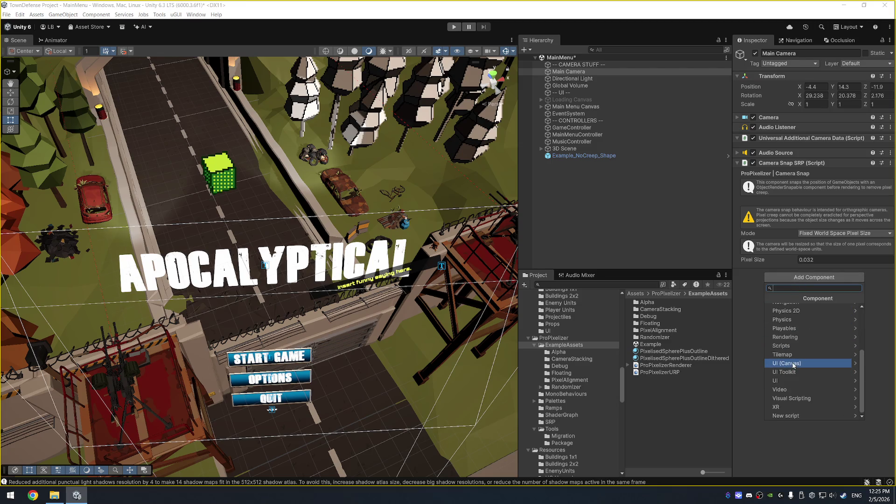
pyautogui.click(803, 341)
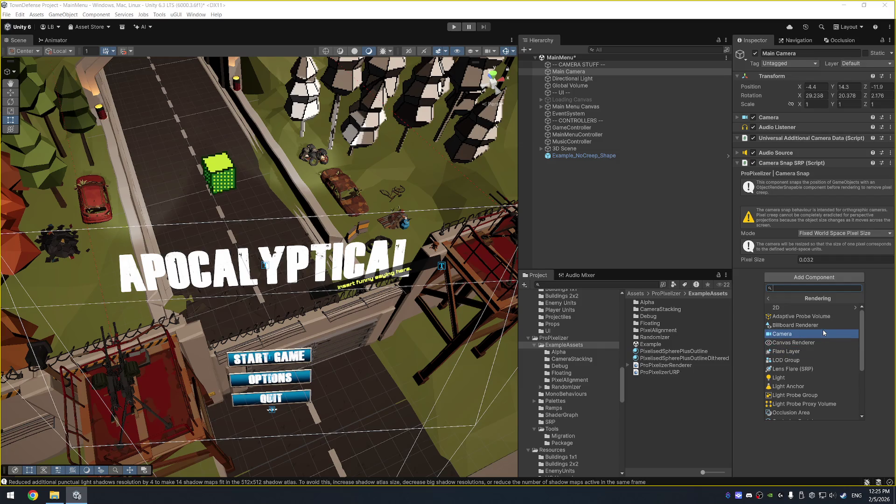
pyautogui.scroll(-3, 825, 337)
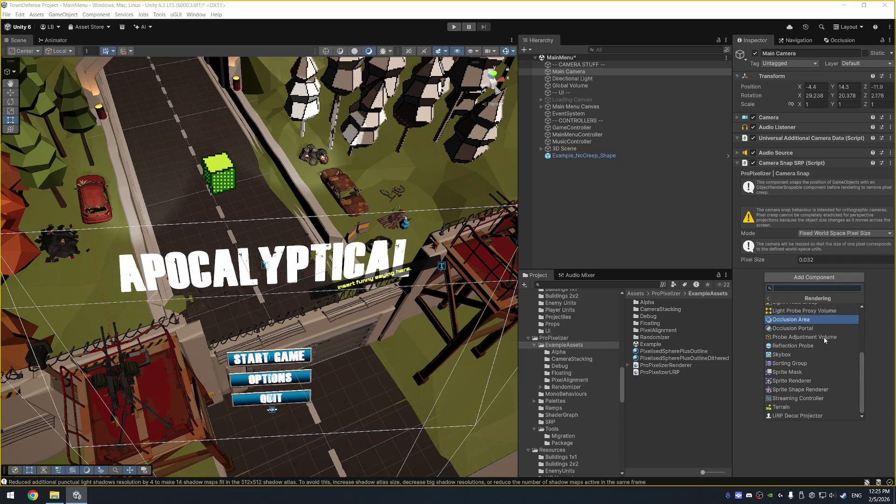
pyautogui.scroll(3, 825, 337)
pyautogui.click(769, 298)
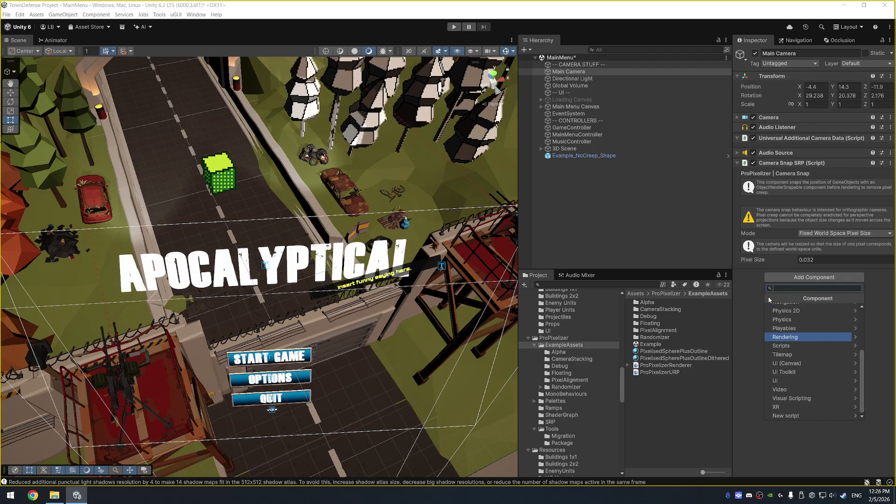
pyautogui.scroll(3, 799, 332)
pyautogui.click(813, 345)
pyautogui.click(769, 298)
pyautogui.scroll(3, 784, 331)
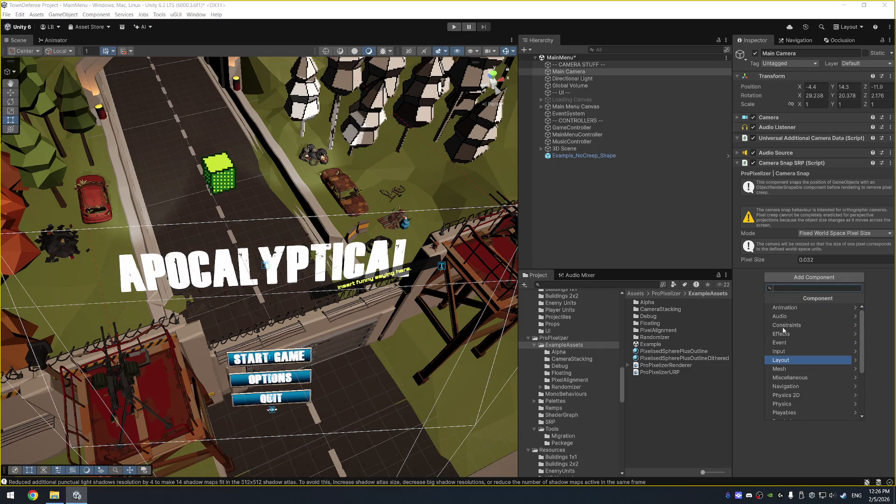
pyautogui.click(797, 447)
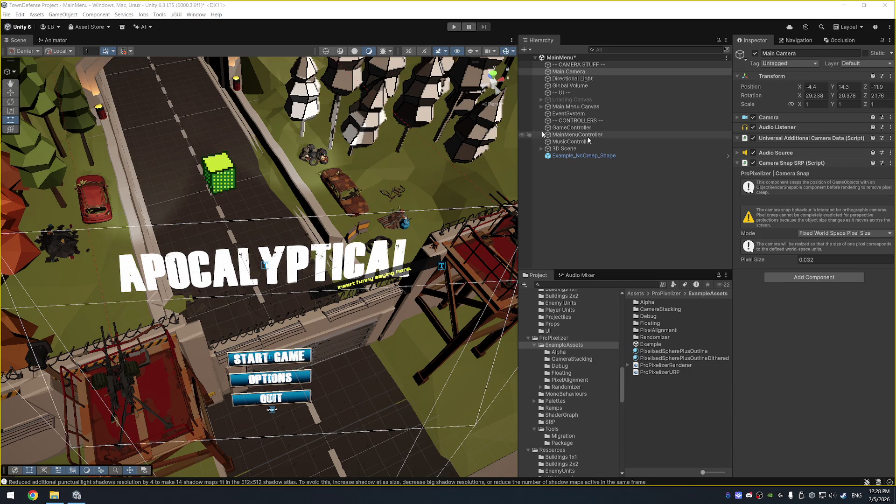
# Step: Open the Package Manager from Window > Package Management
pyautogui.click(196, 15)
pyautogui.moveTo(238, 149)
pyautogui.click(327, 149)
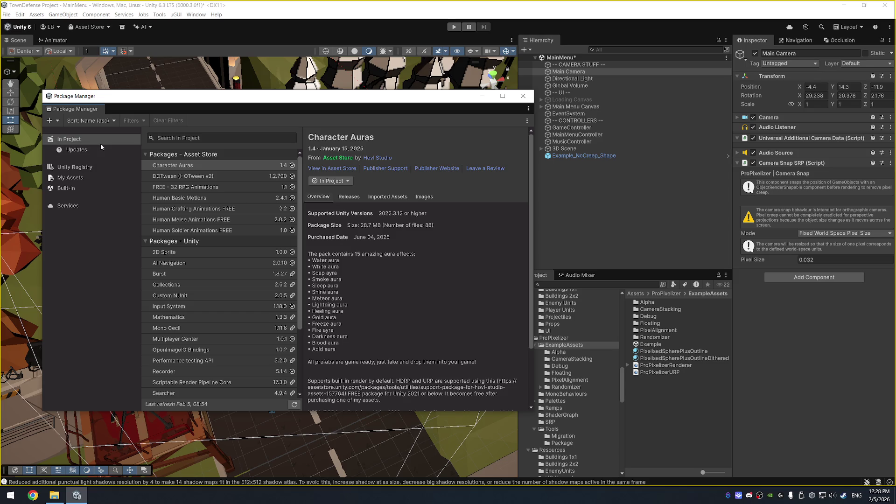
# Step: Browse the Updates, Unity Registry, My Assets and In Project lists, then select the ProPixelizer Example scene
pyautogui.scroll(-4, 213, 217)
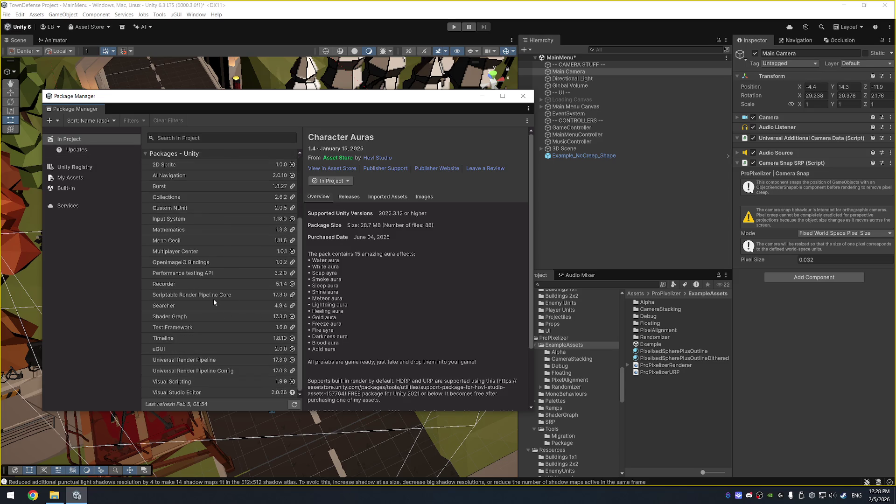
pyautogui.scroll(2, 214, 299)
pyautogui.scroll(2, 212, 297)
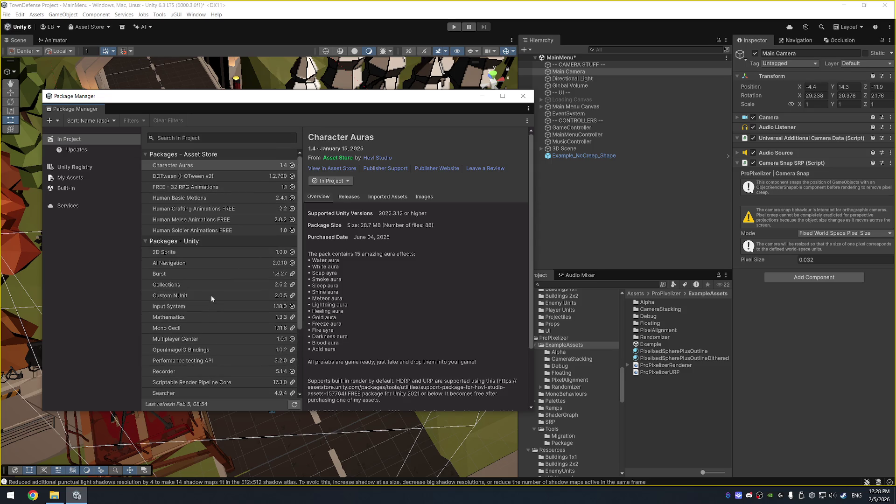
pyautogui.click(99, 150)
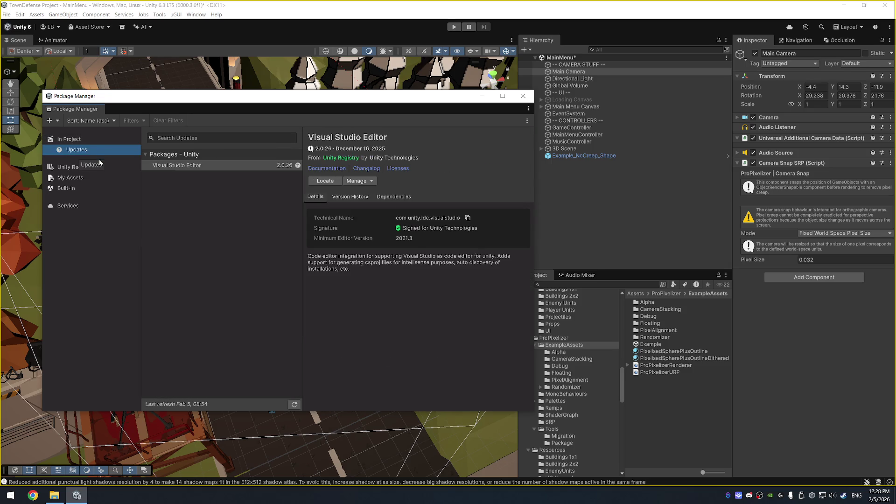
pyautogui.click(99, 166)
pyautogui.click(100, 178)
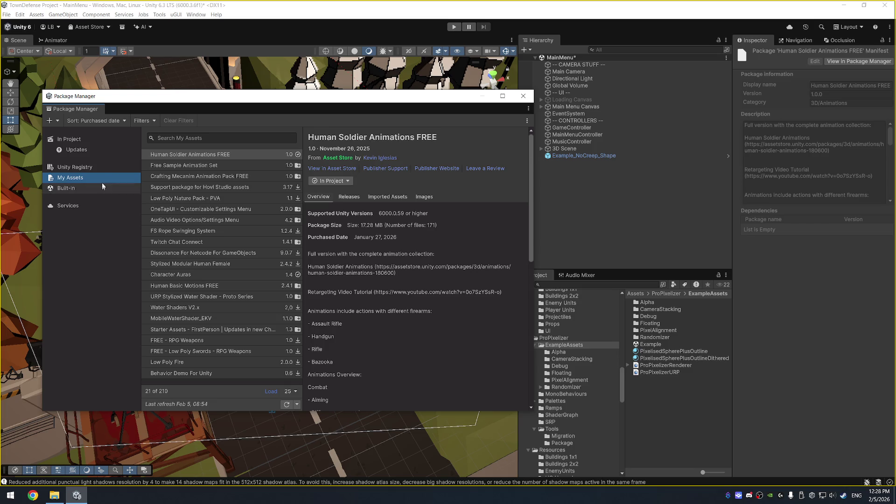
pyautogui.click(101, 140)
pyautogui.click(50, 120)
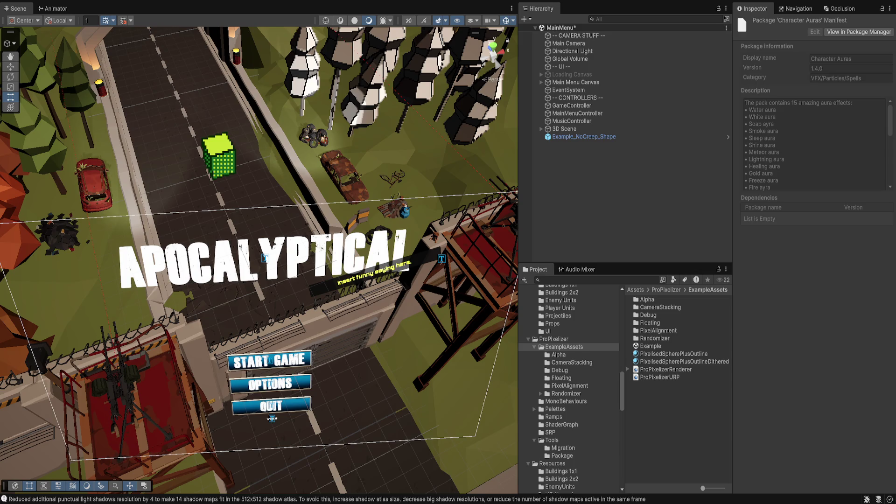
pyautogui.click(651, 346)
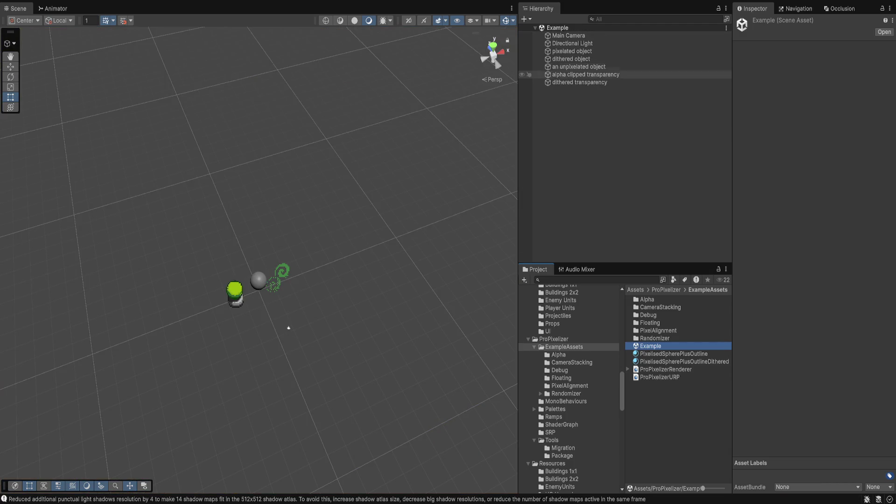
# Step: Inspect the example scene's dithered object and Main Camera, then open the CameraStacking folder
pyautogui.click(571, 59)
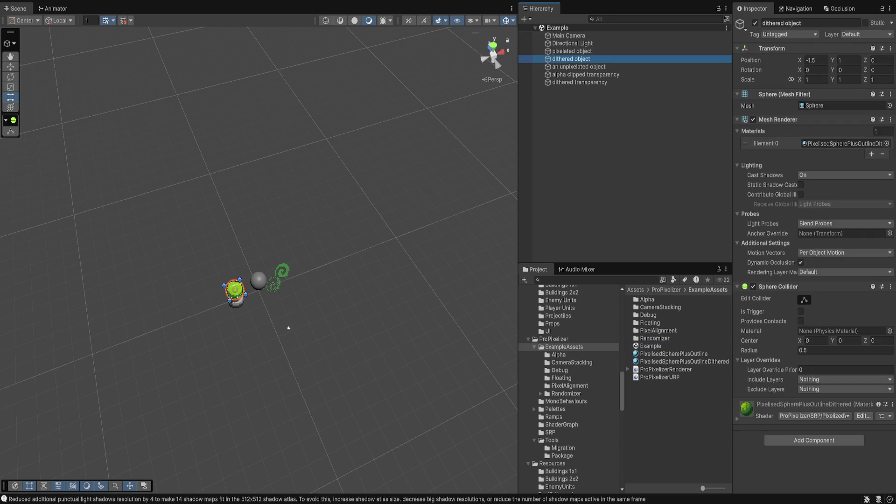
pyautogui.click(569, 35)
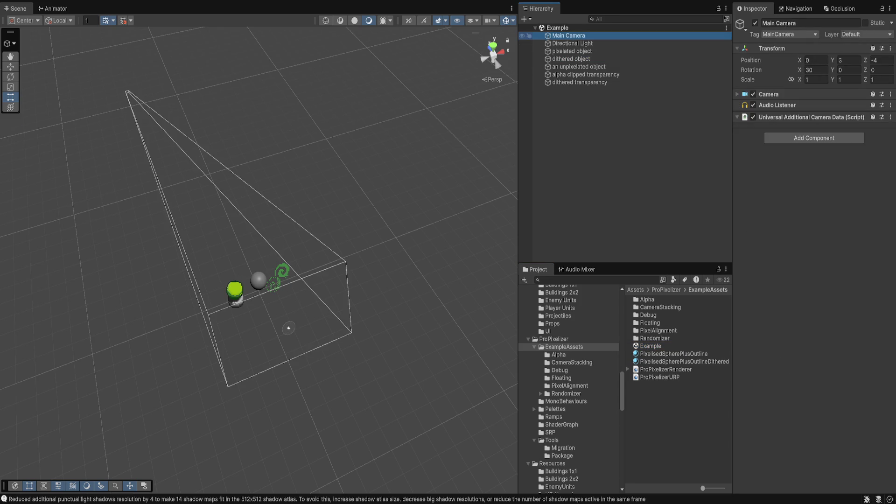
pyautogui.click(769, 94)
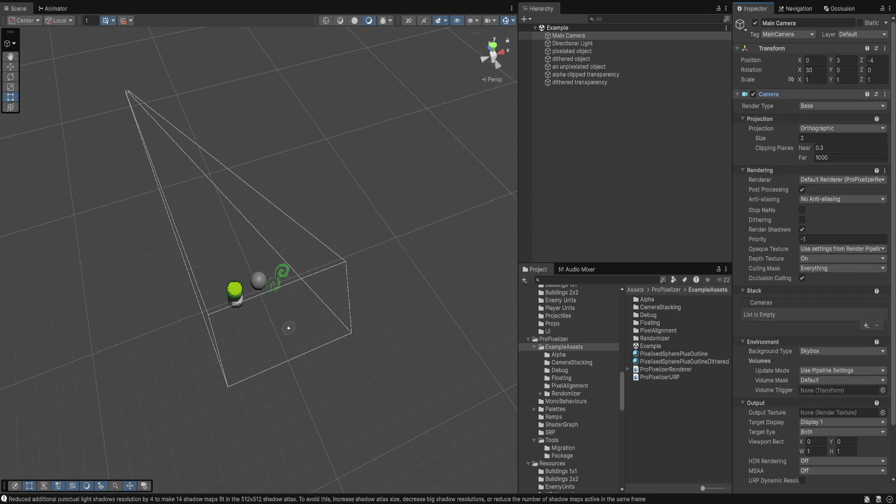
pyautogui.click(661, 307)
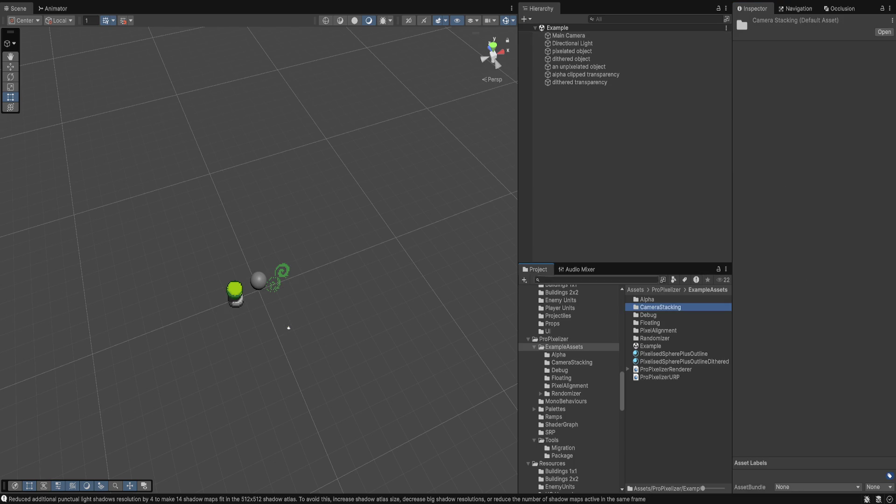
pyautogui.press('Return')
pyautogui.press('Return')
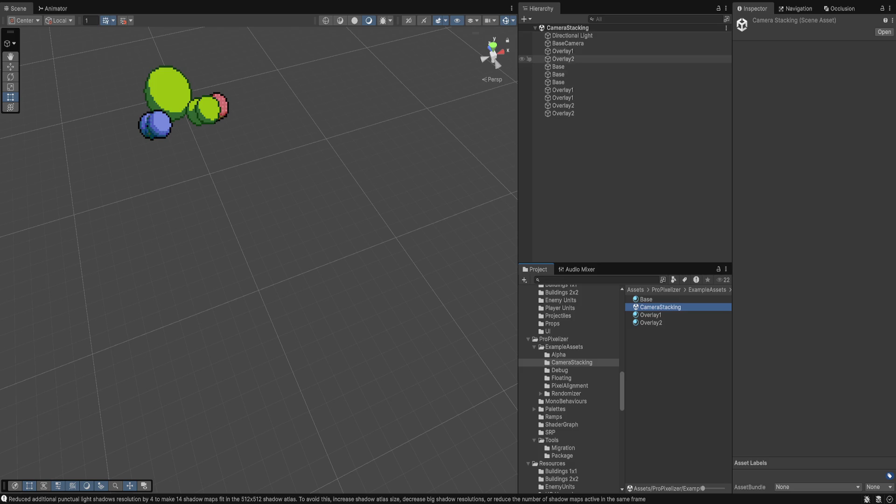
# Step: Inspect the BaseCamera and Overlay1 cameras and locate the CameraRenderSnapable script asset
pyautogui.click(568, 42)
pyautogui.scroll(-10, 812, 252)
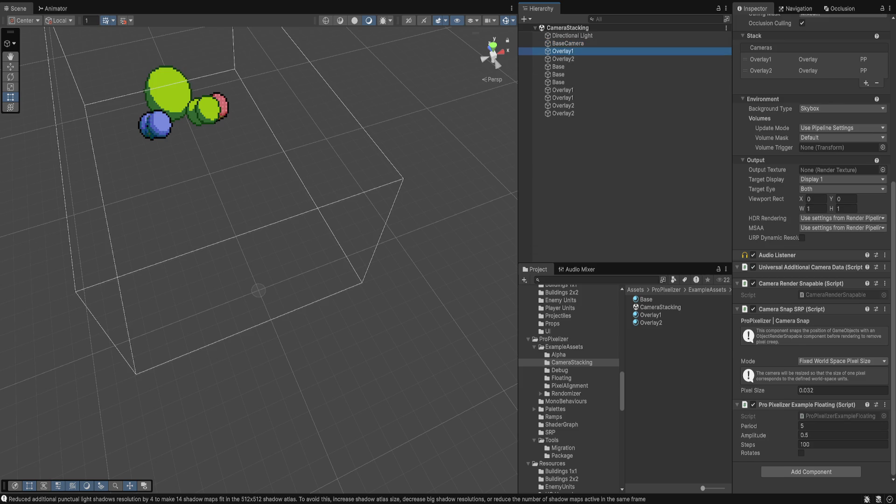
pyautogui.click(563, 51)
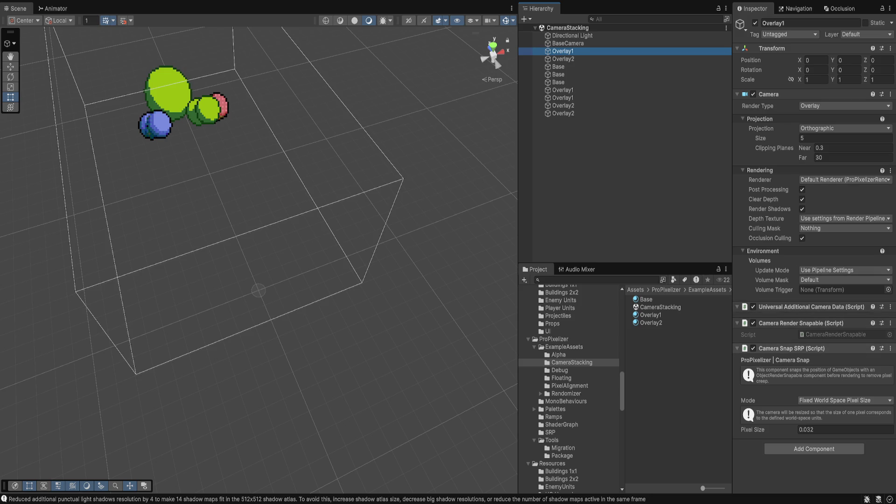
pyautogui.click(836, 335)
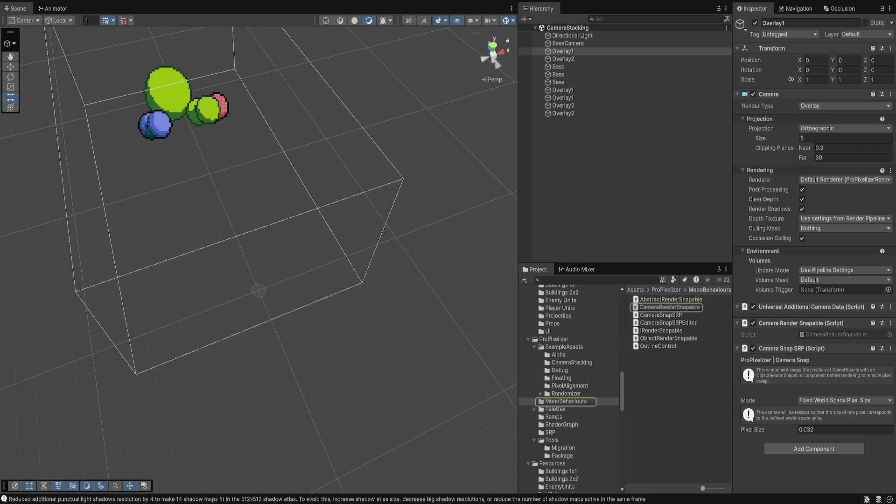
pyautogui.click(563, 51)
# Step: Turn Overlay1's Camera Render Snapable and Camera Snap SRP off, then back on
pyautogui.click(753, 323)
pyautogui.click(753, 348)
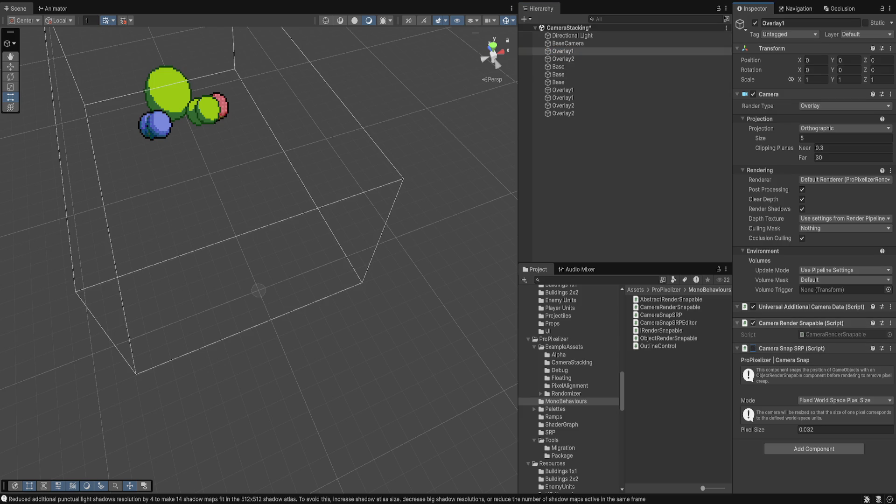
pyautogui.click(753, 348)
pyautogui.click(753, 323)
# Step: Frame the first Base sphere and toggle its Outline Control off and back on
pyautogui.click(558, 67)
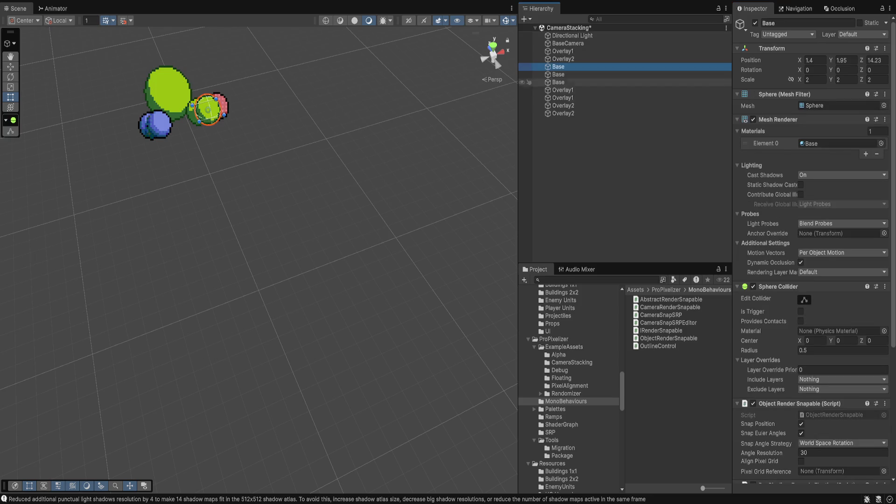
pyautogui.press('f')
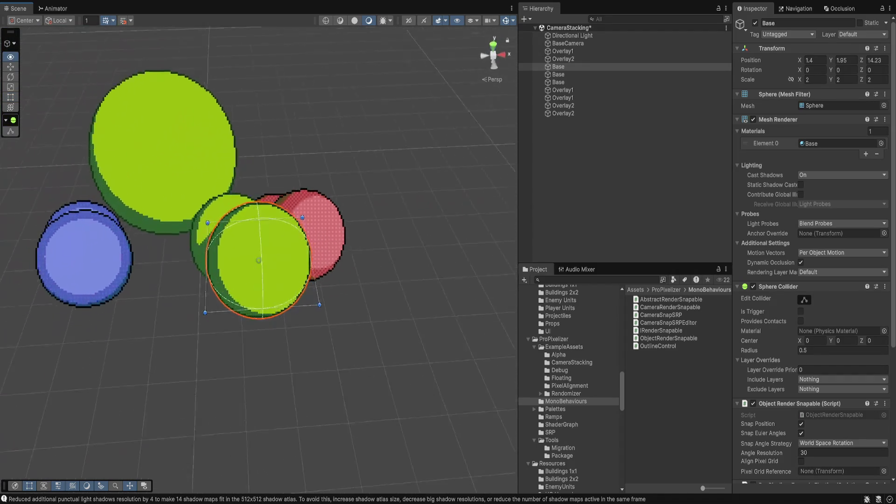
pyautogui.scroll(-5, 812, 252)
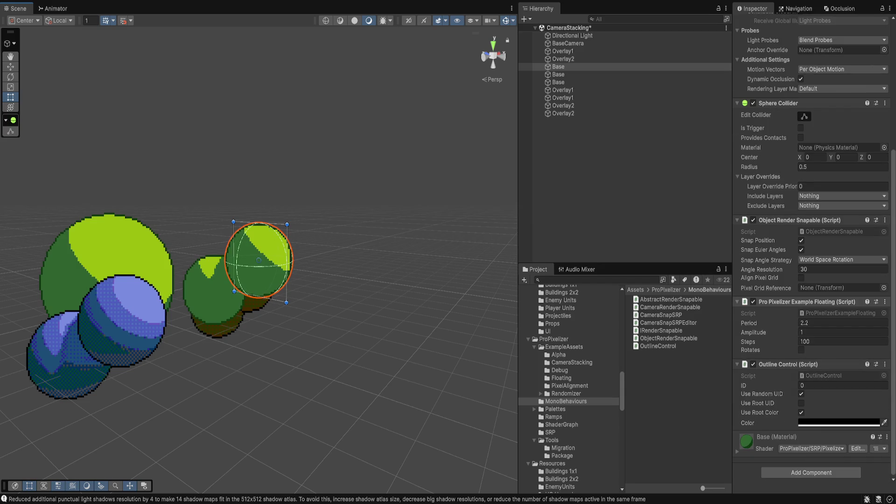
pyautogui.click(753, 365)
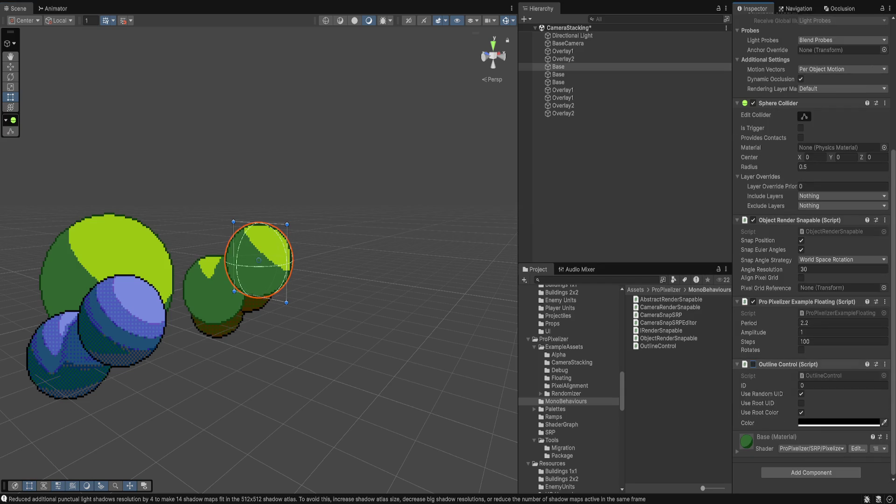
pyautogui.click(753, 364)
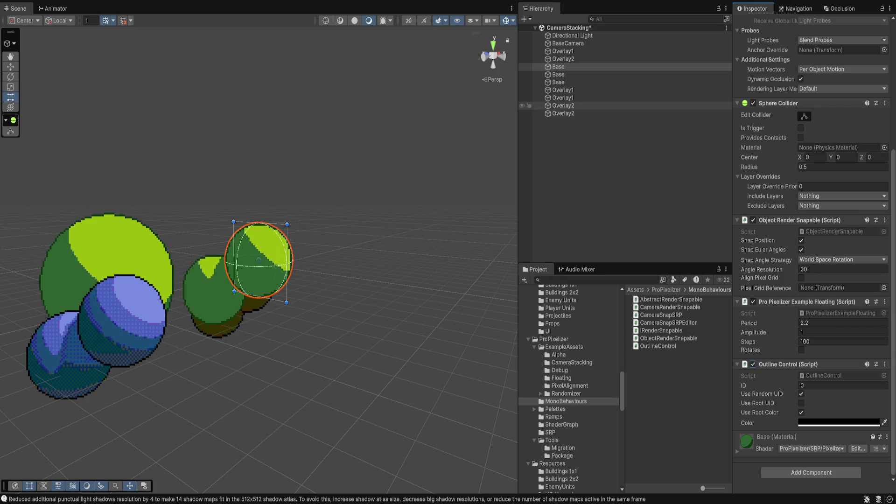
# Step: Select the large third Base sphere and toggle its Pro Pixelizer Example Floating off and on
pyautogui.click(558, 82)
pyautogui.click(558, 74)
pyautogui.click(559, 82)
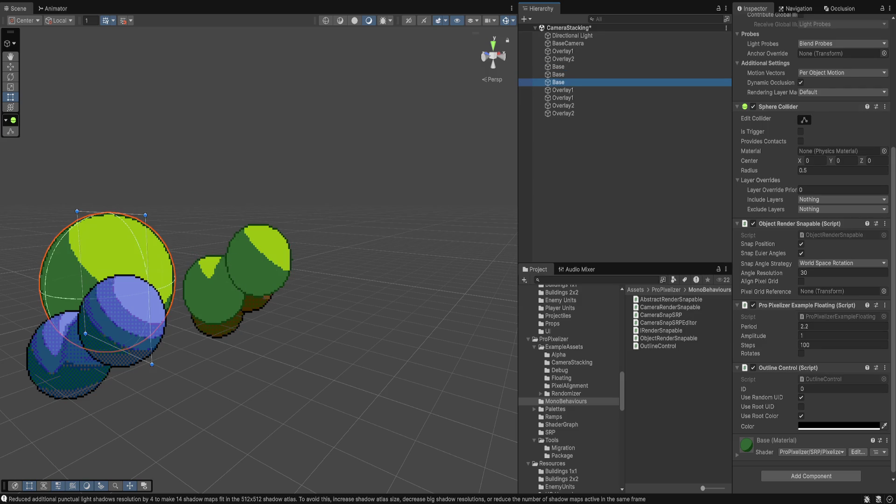
pyautogui.click(753, 305)
pyautogui.click(754, 306)
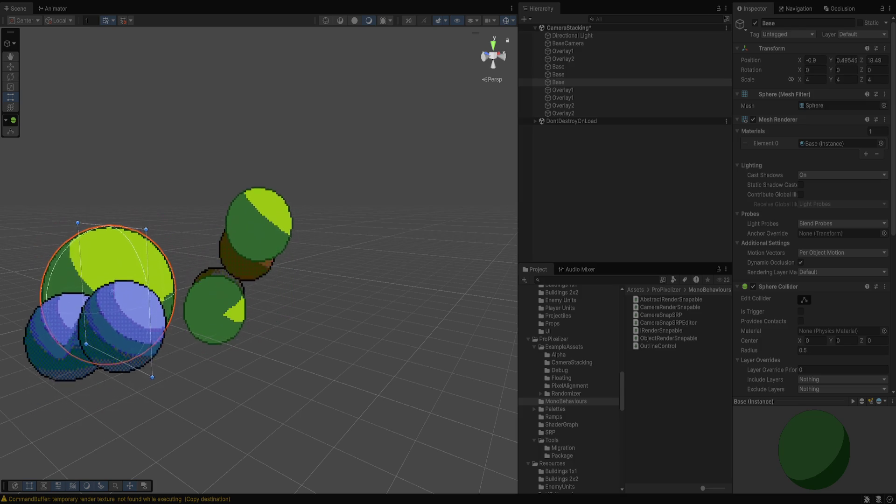
# Step: Toggle the second Overlay1 sphere's Outline Control off and back on
pyautogui.click(562, 89)
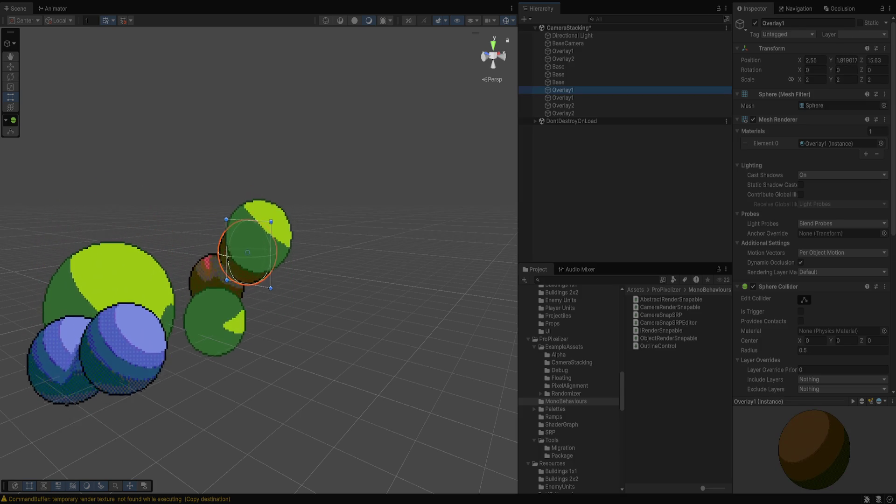
pyautogui.click(562, 97)
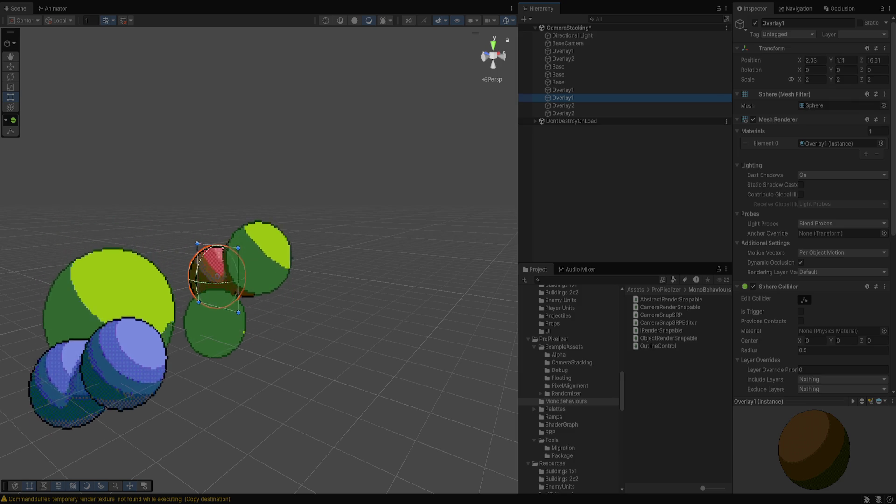
pyautogui.scroll(-5, 812, 210)
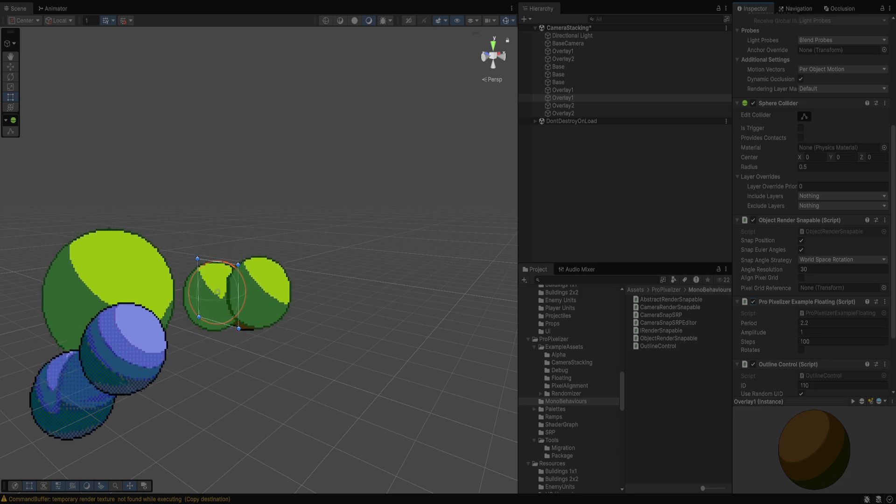
pyautogui.click(753, 364)
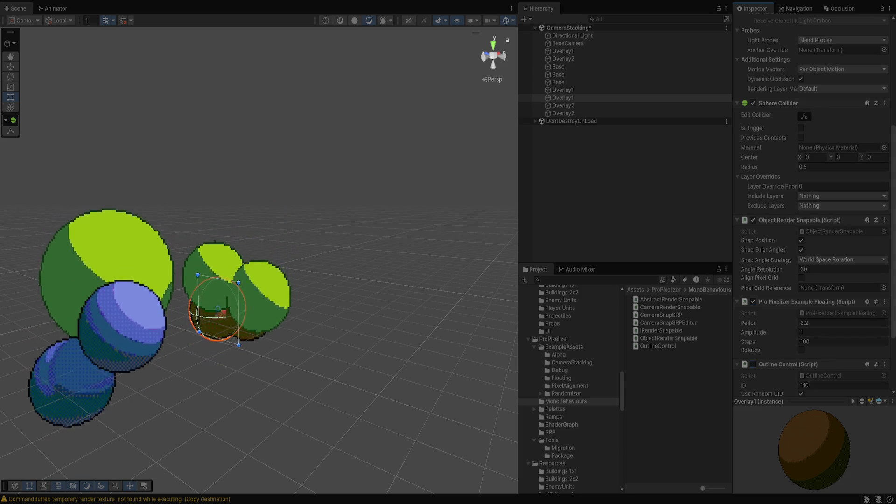
pyautogui.click(753, 364)
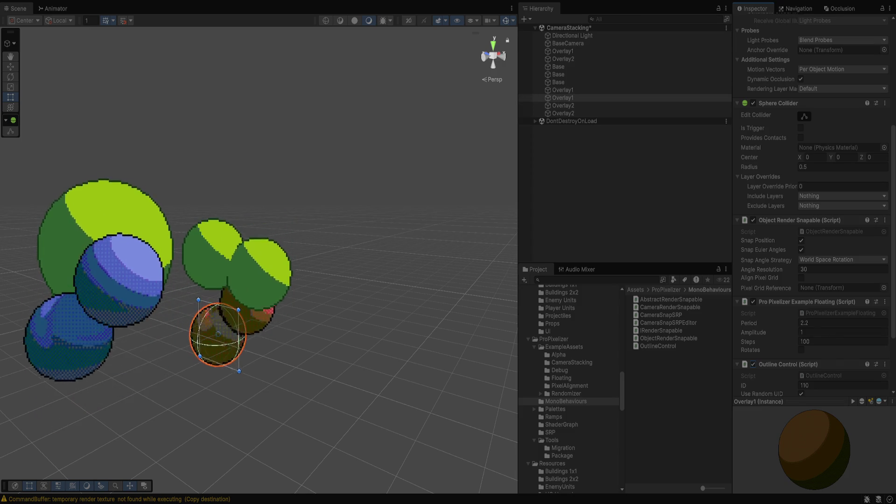
# Step: Exit Play mode and open the Example scene from ProPixelizer/ExampleAssets
pyautogui.hotkey('ctrl', 'p')
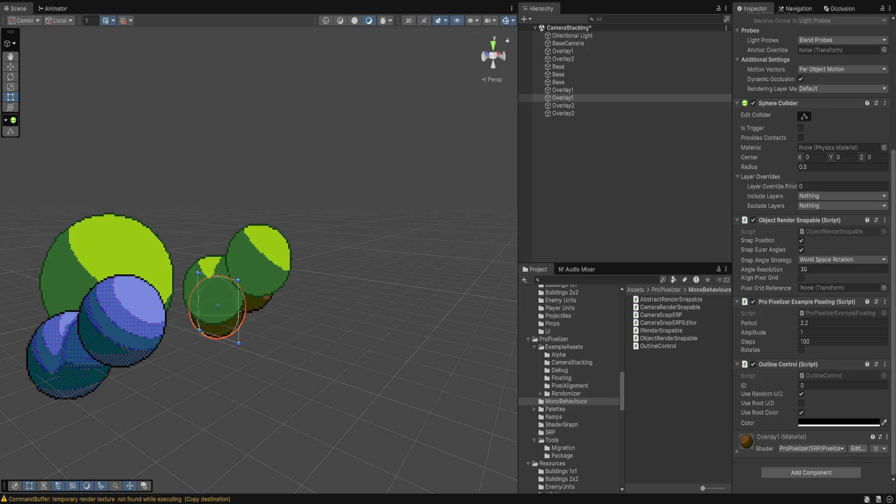
pyautogui.click(558, 355)
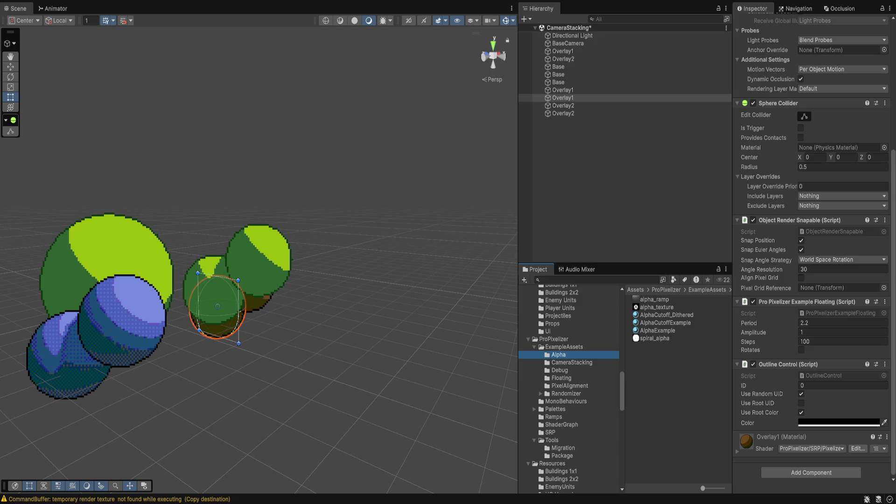
pyautogui.click(564, 347)
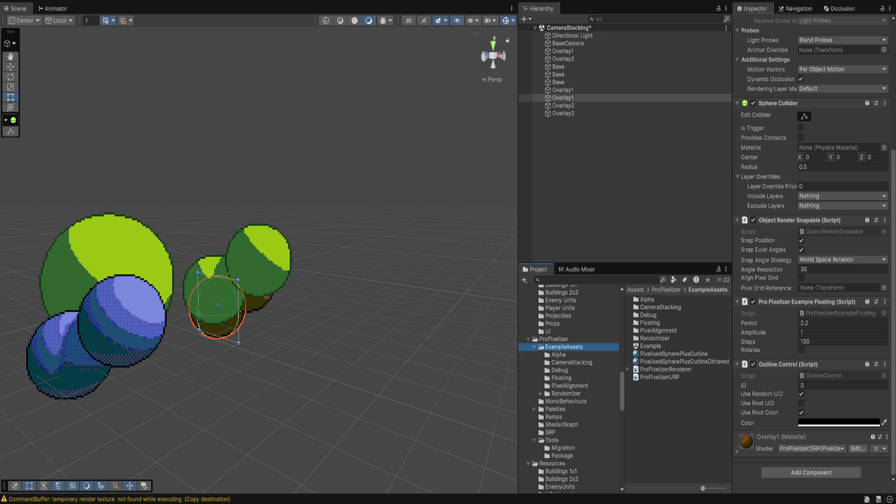
pyautogui.click(651, 346)
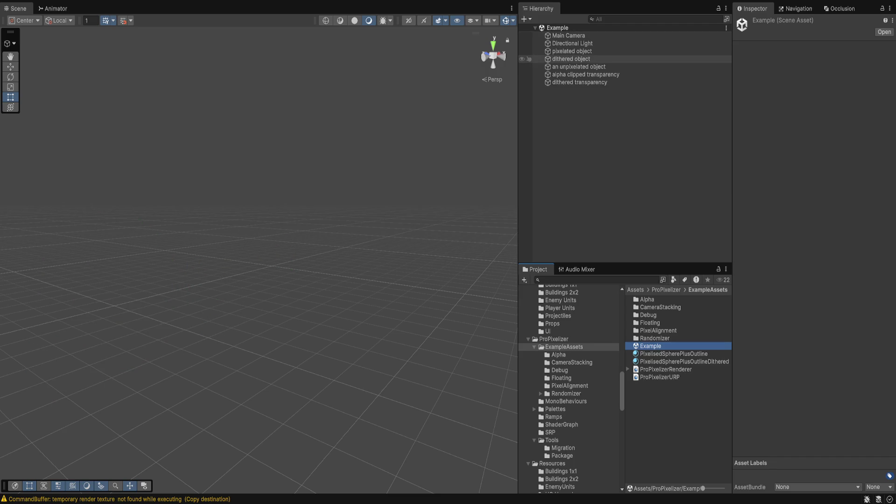
# Step: Inspect the Example scene's dithered, unpixelated and dithered transparency objects
pyautogui.click(571, 58)
pyautogui.click(579, 67)
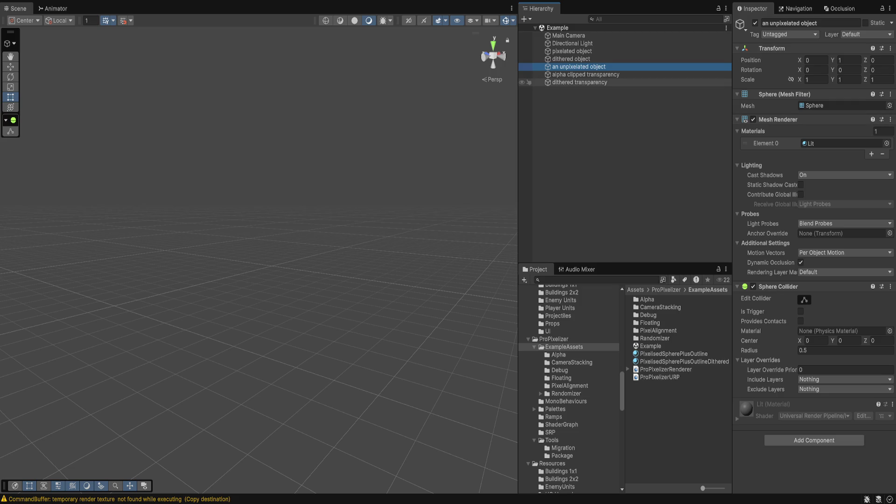
pyautogui.click(579, 82)
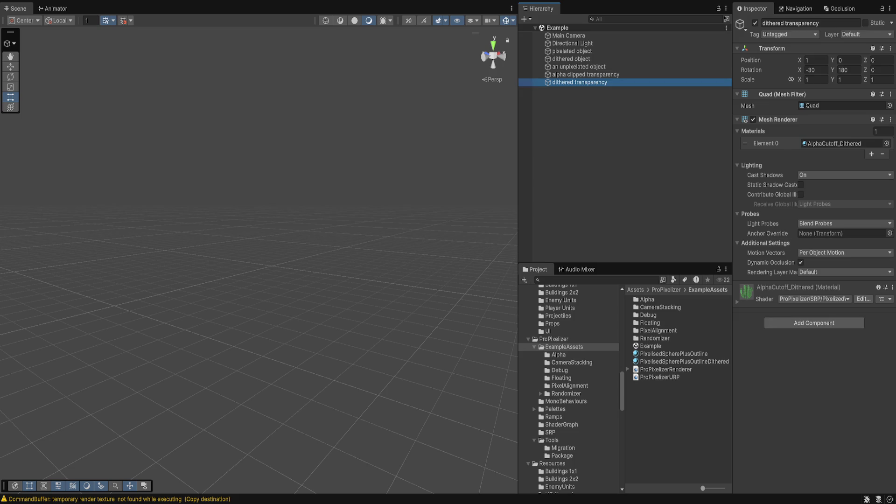
# Step: Expand and collapse AlphaCutoff_Dithered's Appearance, Lighting and Pixelize foldouts, then show the Assets/Scenes folder
pyautogui.click(737, 302)
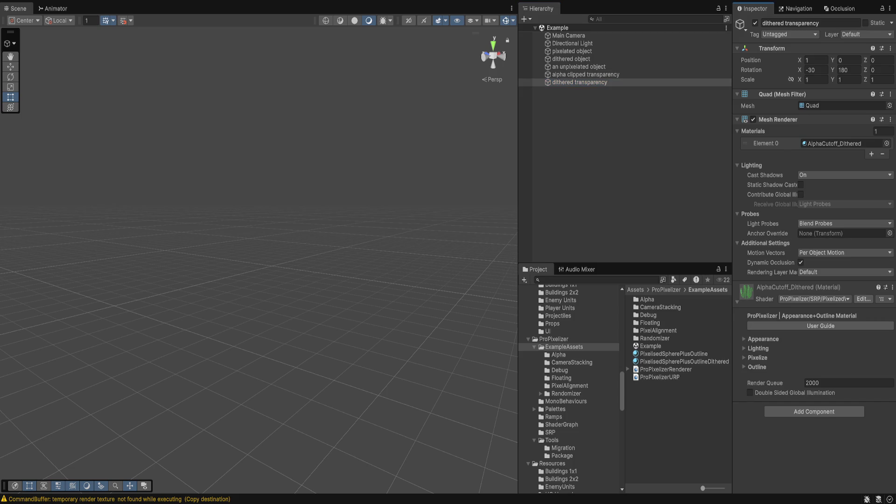
pyautogui.click(763, 339)
pyautogui.scroll(-3, 815, 281)
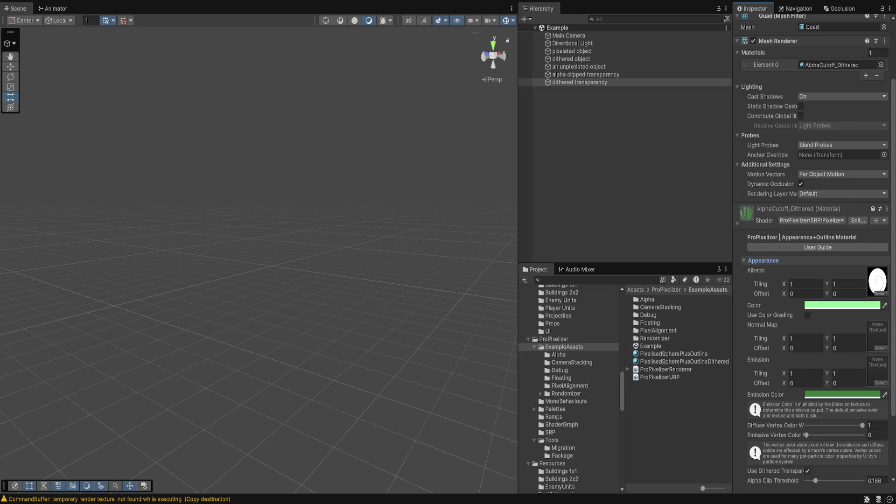
pyautogui.click(763, 260)
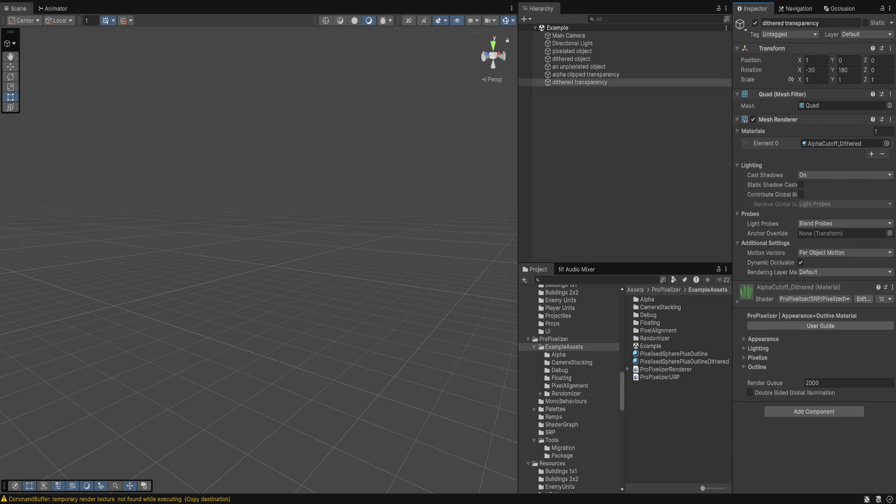
pyautogui.click(758, 348)
pyautogui.click(758, 348)
pyautogui.click(758, 357)
pyautogui.click(758, 358)
pyautogui.scroll(-6, 569, 387)
pyautogui.click(549, 373)
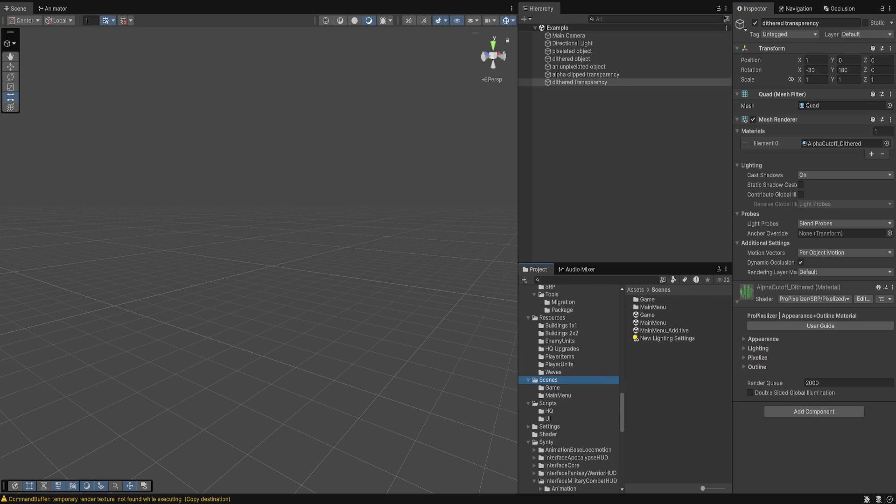
# Step: Open the MainMenu scene and raise the Directional Light intensity from 0.05 to 1
pyautogui.click(653, 322)
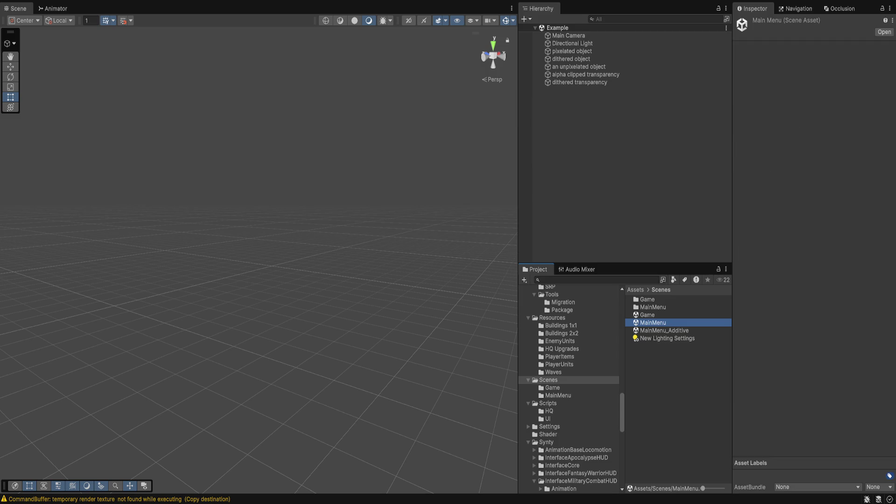
pyautogui.doubleClick(653, 323)
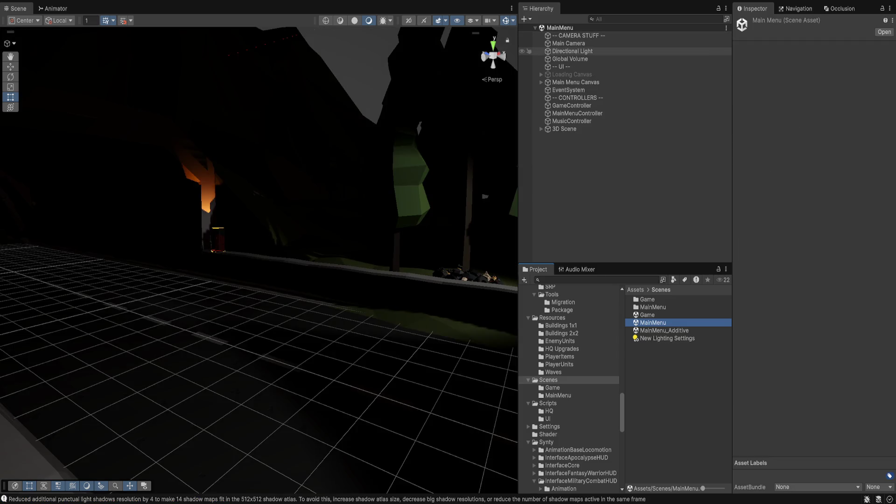
pyautogui.click(572, 51)
pyautogui.click(822, 187)
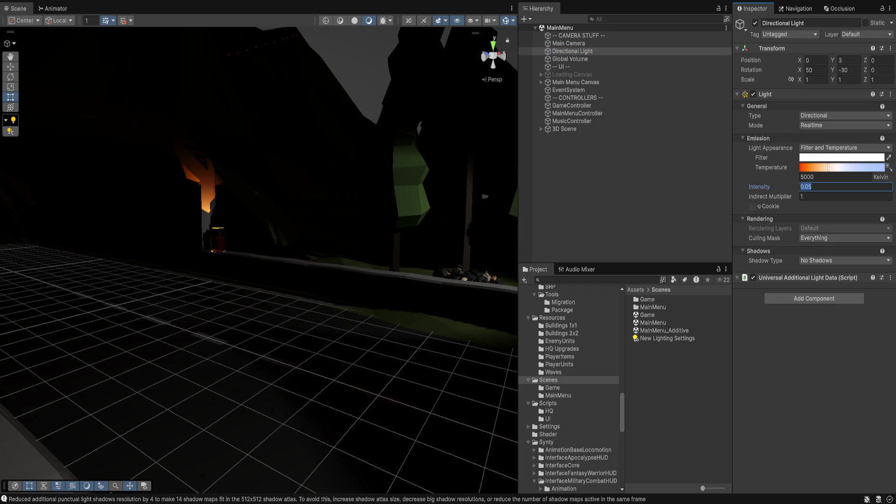
pyautogui.write('1')
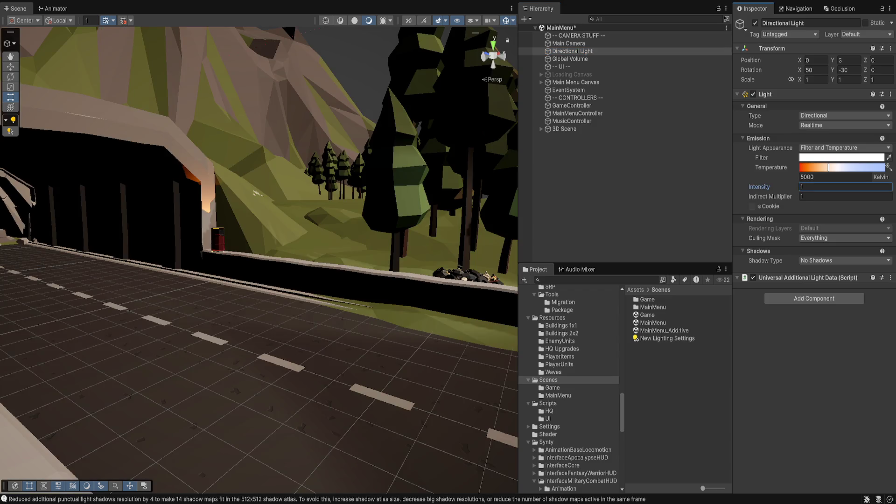
pyautogui.click(444, 140)
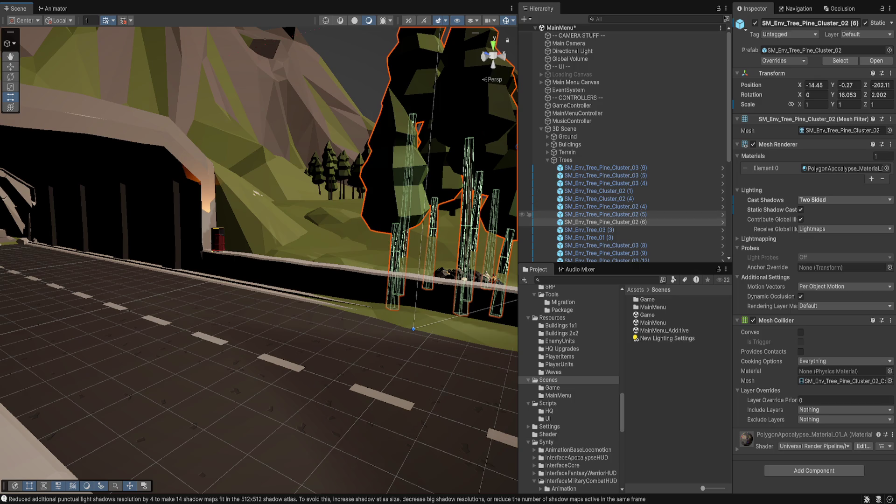
# Step: Duplicate PolygonApocalypse_Material_01_A as a _Pixel copy using the ProPixelizer shader
pyautogui.click(842, 168)
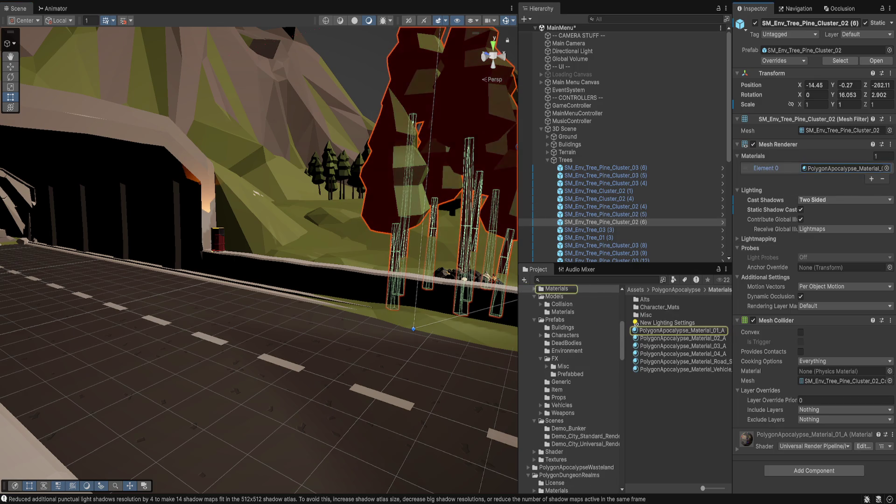
pyautogui.click(682, 331)
pyautogui.hotkey('ctrl', 'd')
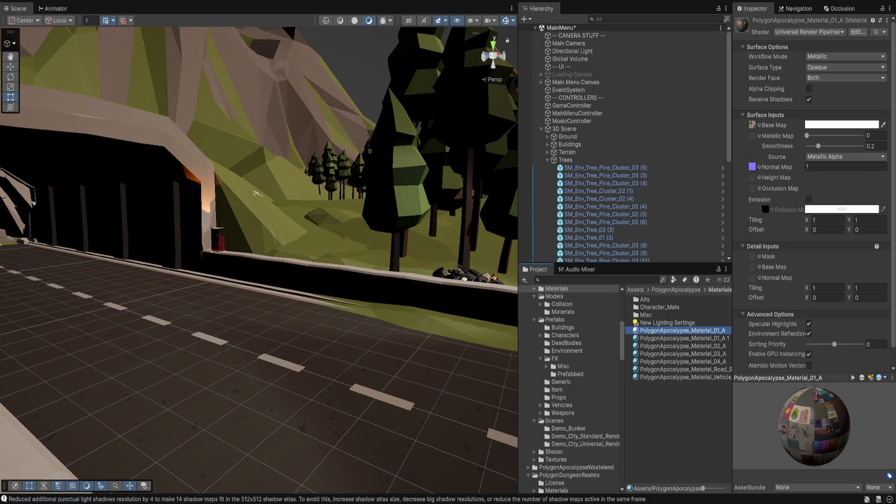
pyautogui.press('F2')
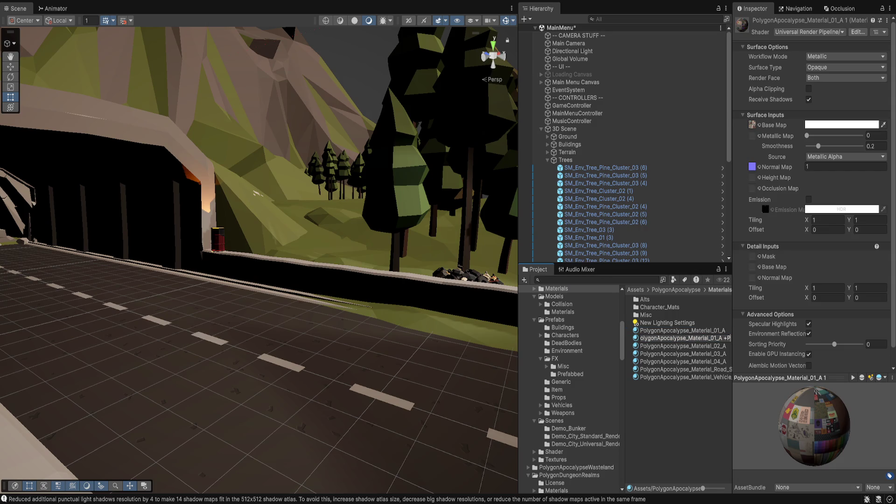
pyautogui.write('Pixel')
pyautogui.press('Return')
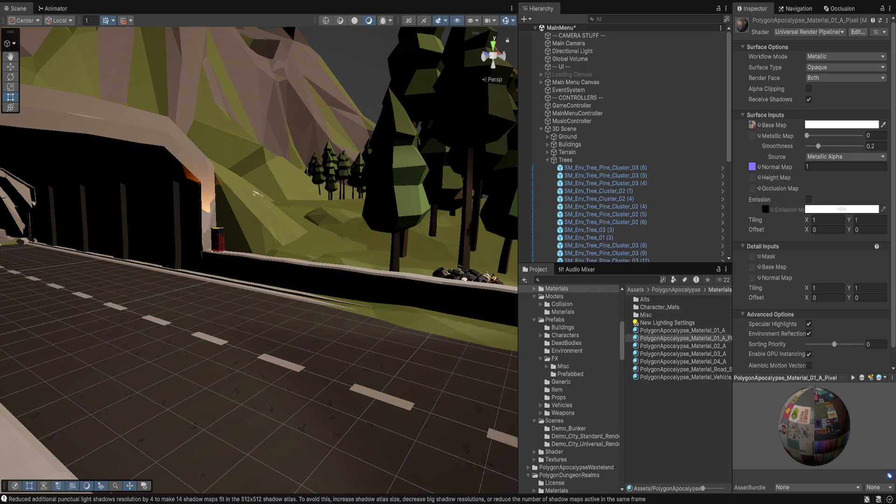
pyautogui.press('Return')
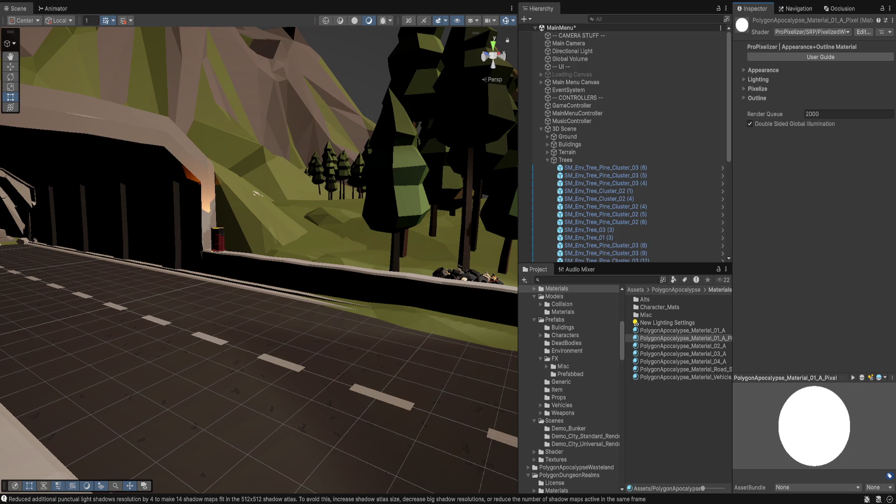
# Step: Assign PolygonApocalypse_Material_01_A_Pixel to pine cluster SM_Env_Tree_Pine_Cluster_02 (6)'s Mesh Renderer
pyautogui.click(763, 70)
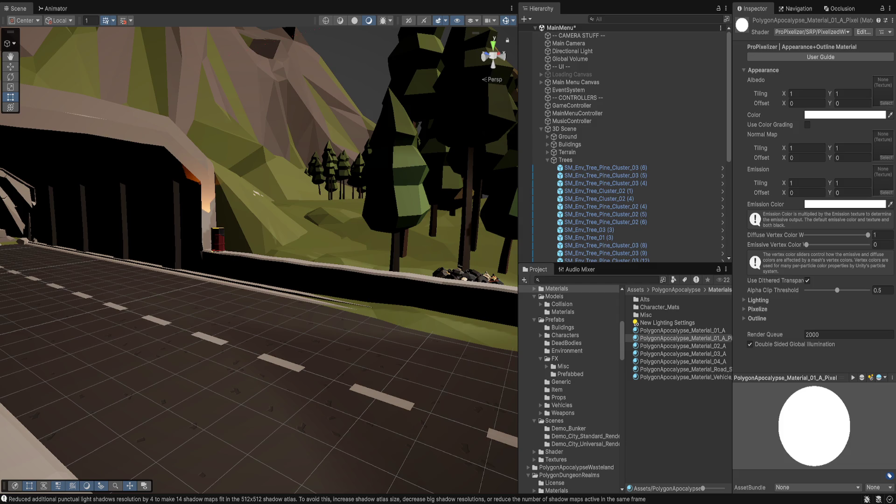
pyautogui.hotkey('ctrl', 'z')
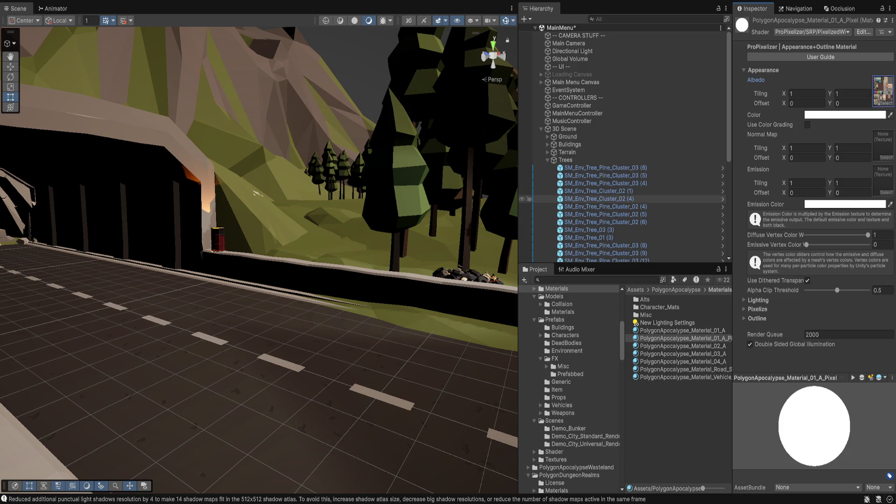
pyautogui.click(467, 121)
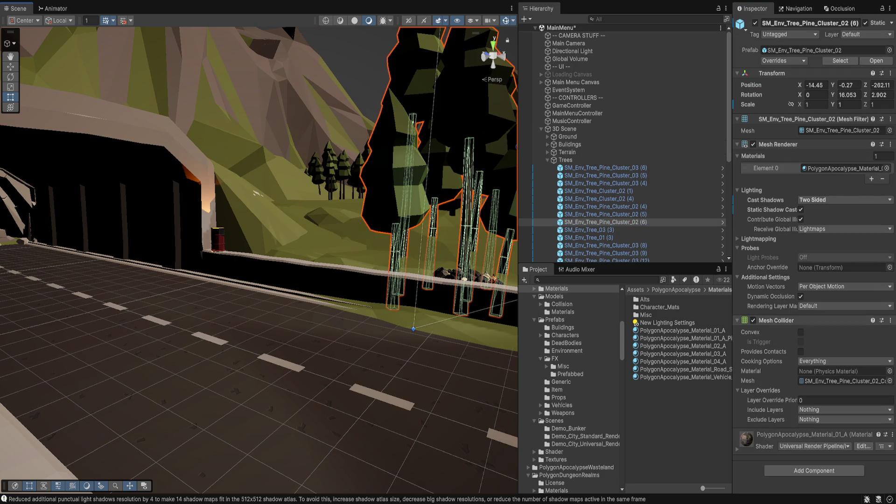
pyautogui.click(843, 168)
pyautogui.moveTo(684, 338); pyautogui.dragTo(842, 168)
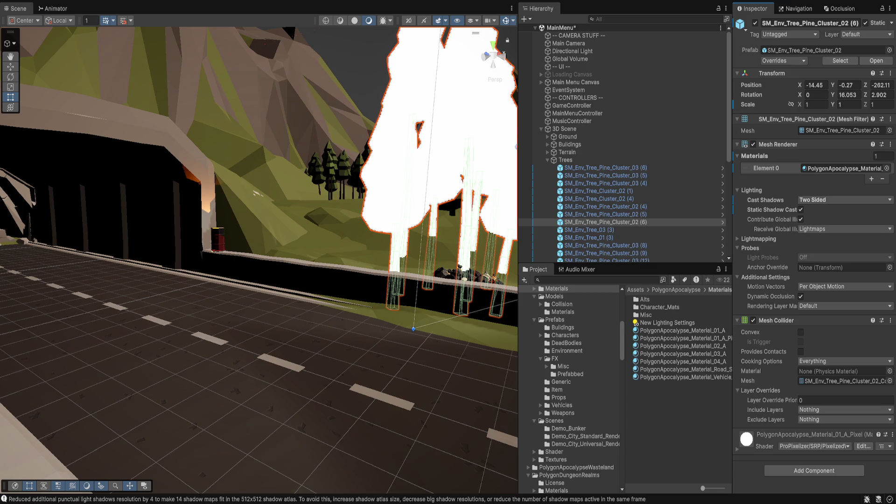
# Step: Expand the _Pixel material's settings, clear its Albedo texture, and try then undo a normal map
pyautogui.click(682, 338)
pyautogui.click(757, 89)
pyautogui.click(757, 148)
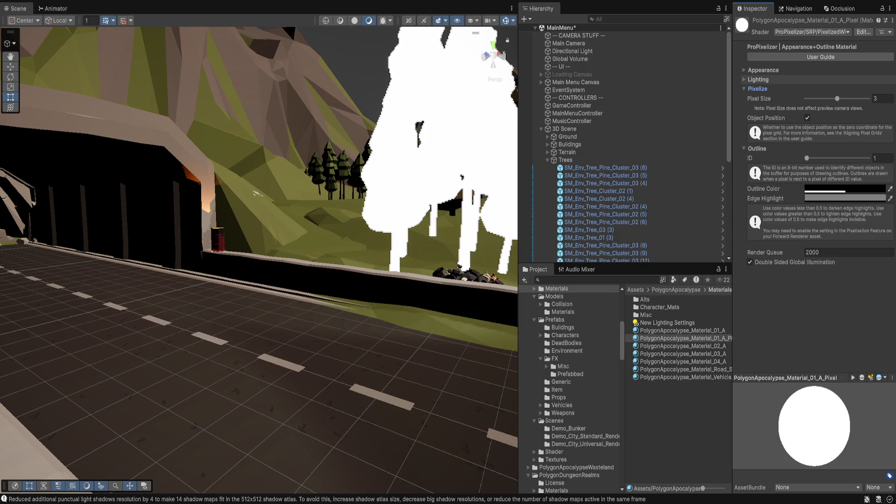
pyautogui.click(759, 79)
pyautogui.click(764, 70)
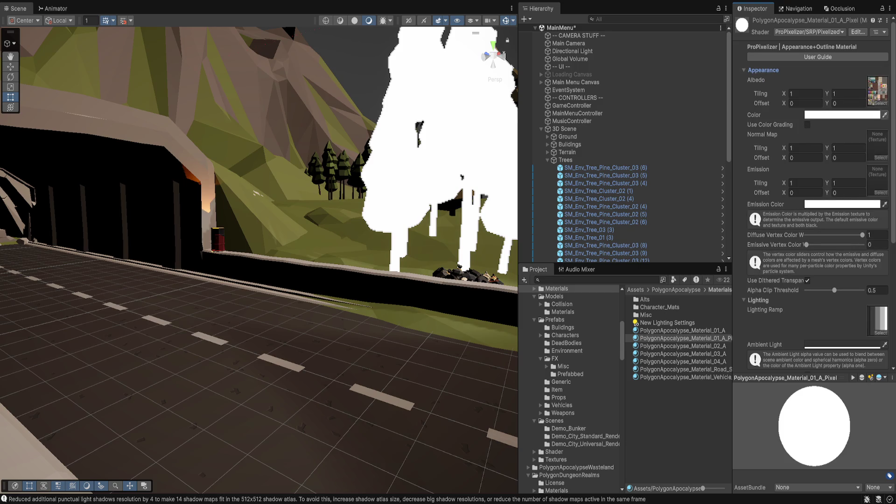
pyautogui.click(878, 90)
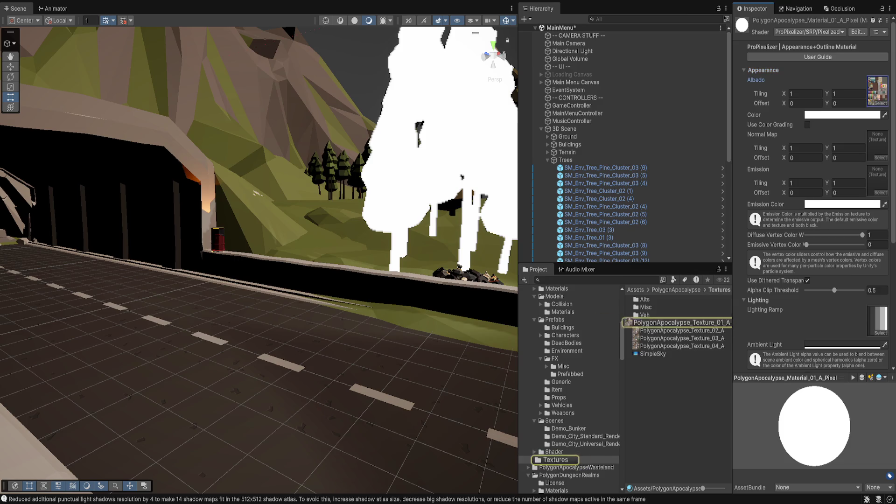
pyautogui.press('Delete')
pyautogui.moveTo(682, 323)
pyautogui.mouseDown()
pyautogui.moveTo(878, 91)
pyautogui.moveTo(878, 144)
pyautogui.mouseUp()
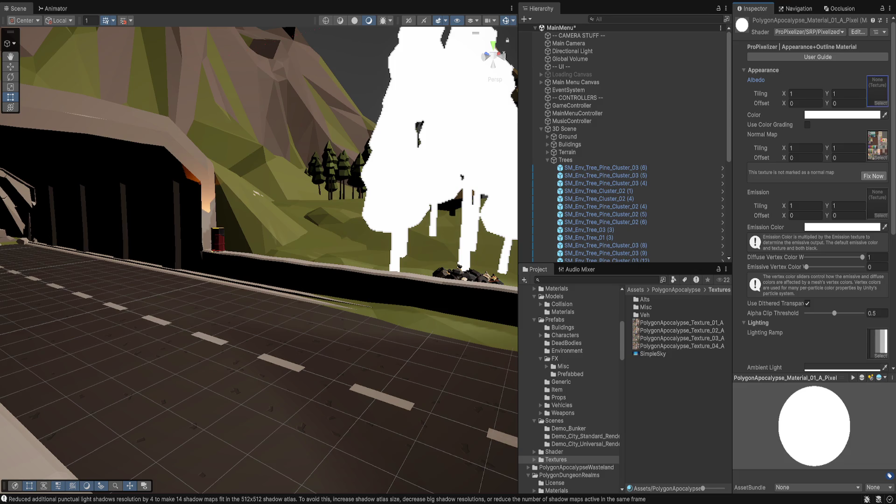
pyautogui.hotkey('ctrl', 'z')
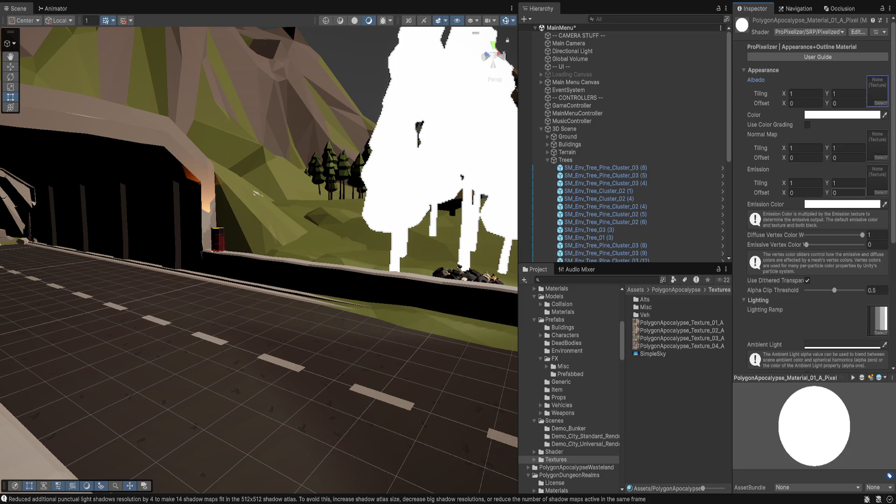
# Step: Review the rest of the _Pixel material settings and reselect the pine tree cluster
pyautogui.scroll(-5, 814, 196)
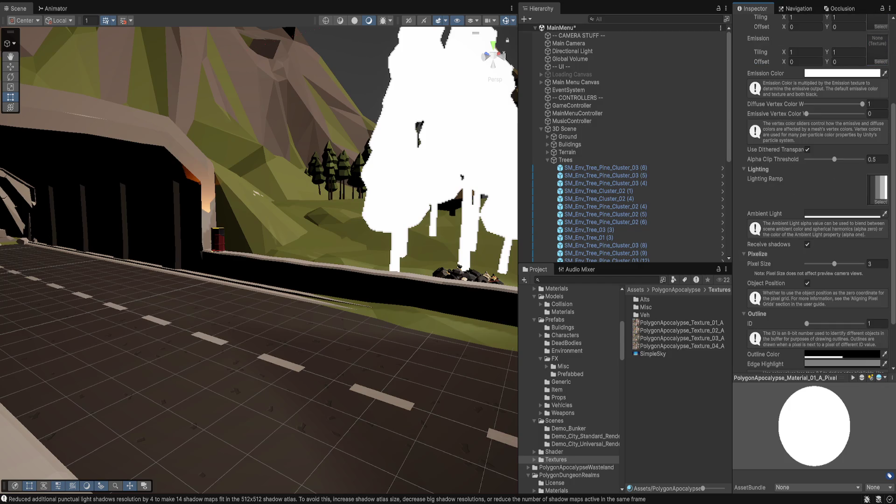
pyautogui.scroll(-2, 815, 196)
pyautogui.scroll(-1, 815, 196)
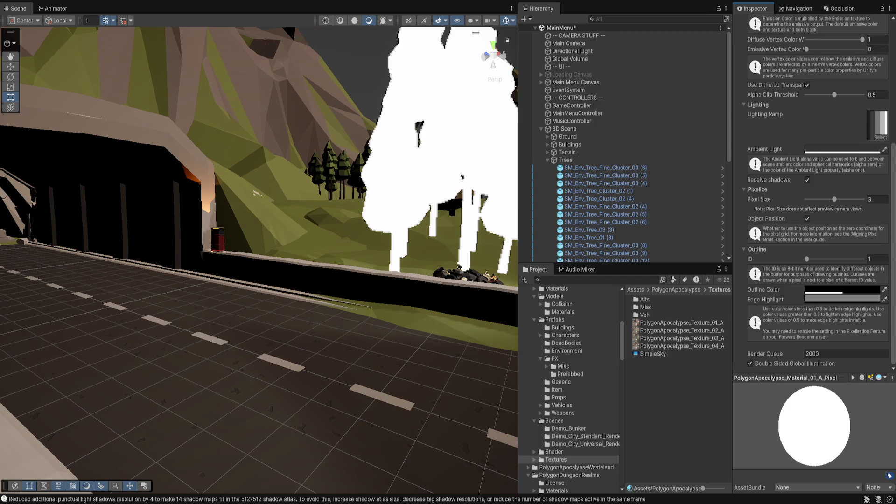
pyautogui.scroll(8, 815, 196)
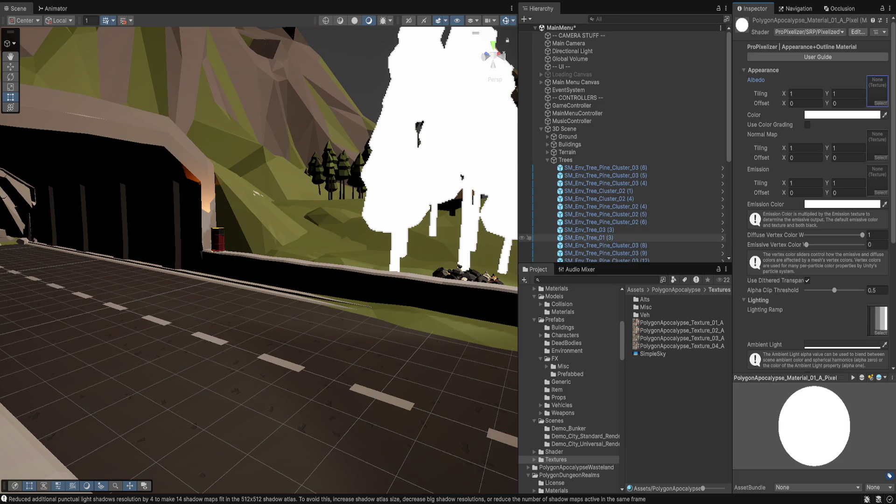
pyautogui.click(605, 222)
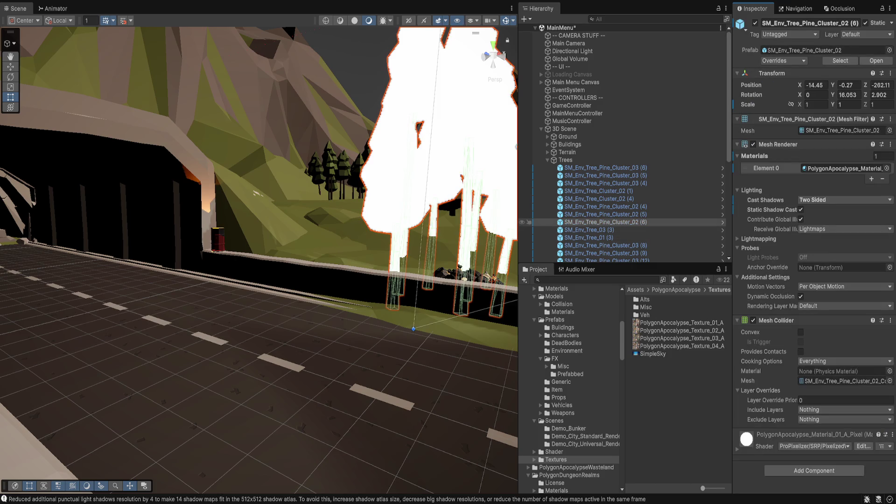
# Step: Restore the pine cluster's original material, add PixelisedSpherePlusOutline as a second material, and open it
pyautogui.hotkey('ctrl', 'z')
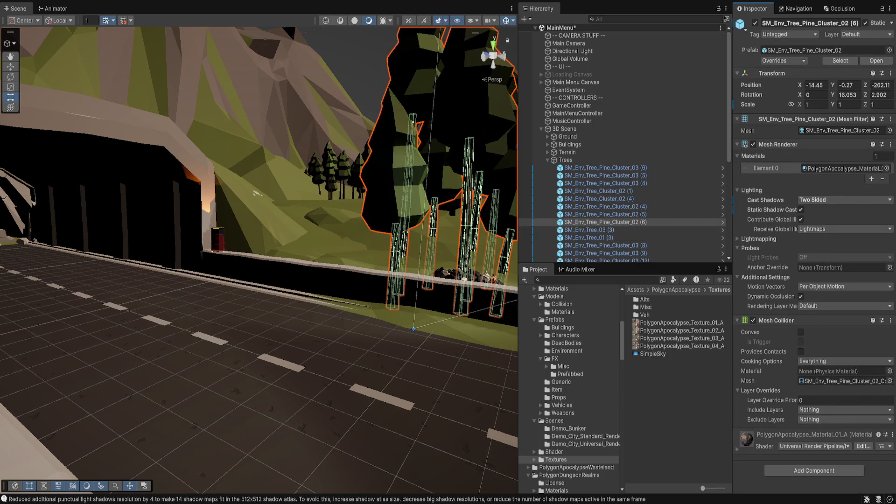
pyautogui.click(872, 179)
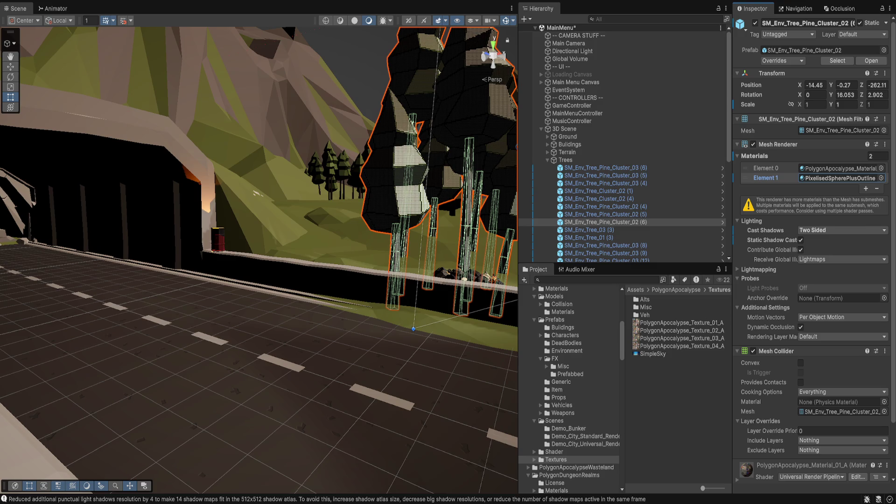
pyautogui.click(881, 178)
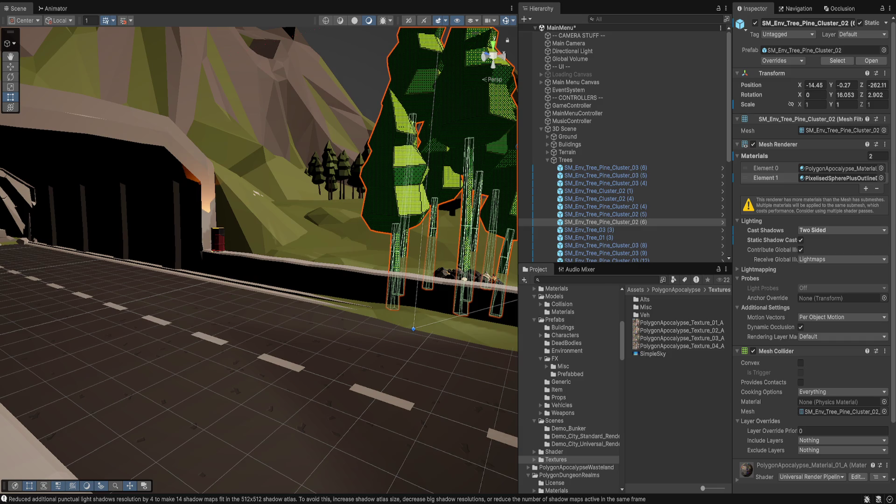
pyautogui.click(835, 178)
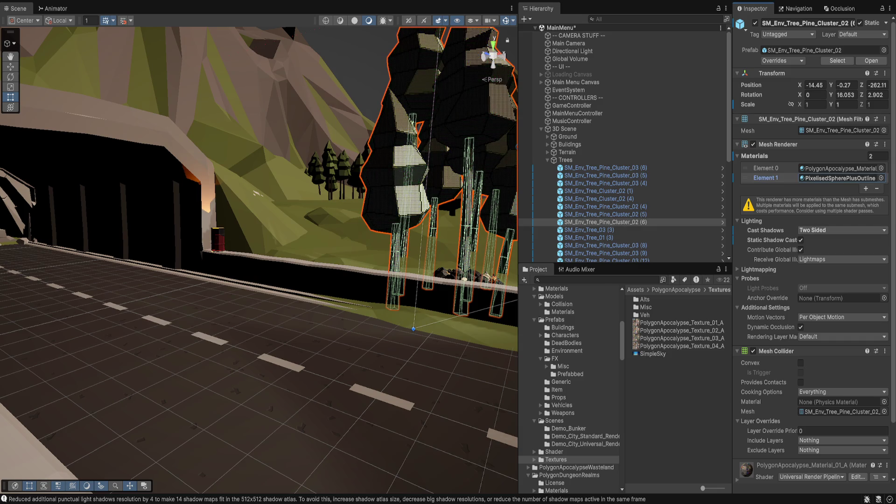
pyautogui.doubleClick(835, 178)
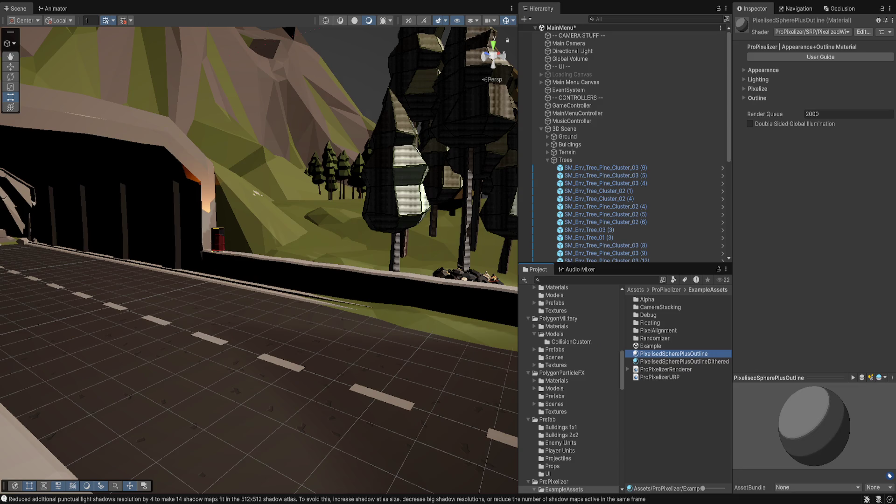
pyautogui.click(758, 89)
pyautogui.moveTo(837, 98); pyautogui.dragTo(806, 99)
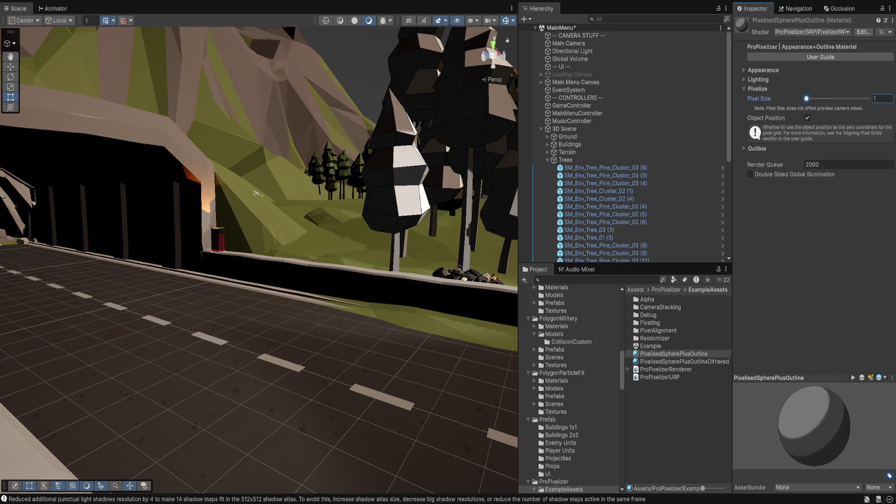
pyautogui.hotkey('ctrl', 'z')
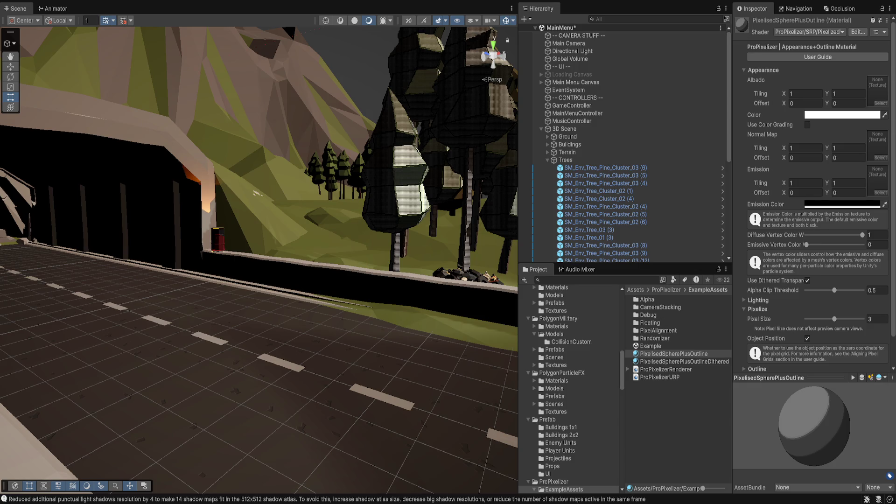
pyautogui.scroll(-3, 813, 196)
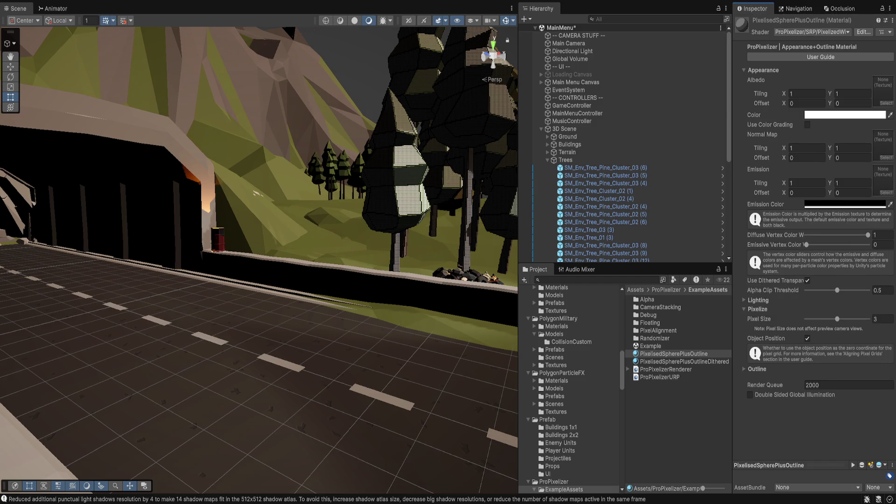
# Step: Select Main Camera and collapse its Rendering and Projection sections in the Inspector
pyautogui.click(569, 43)
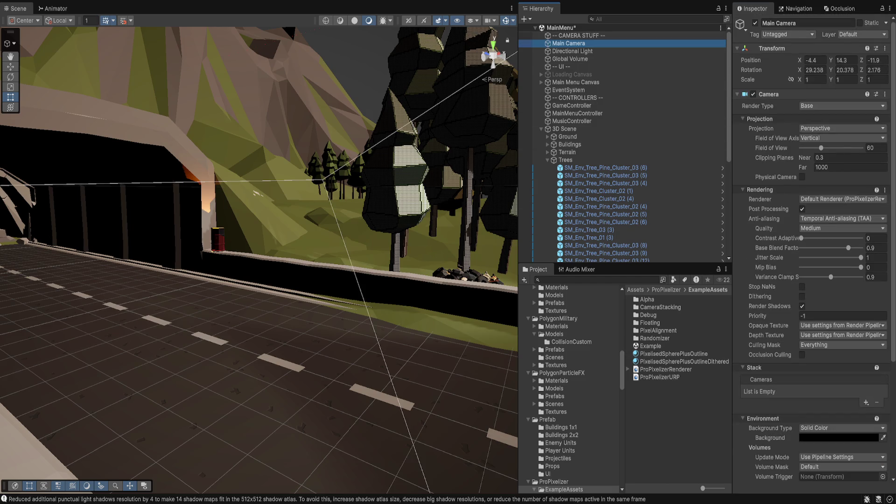
pyautogui.scroll(-5, 812, 327)
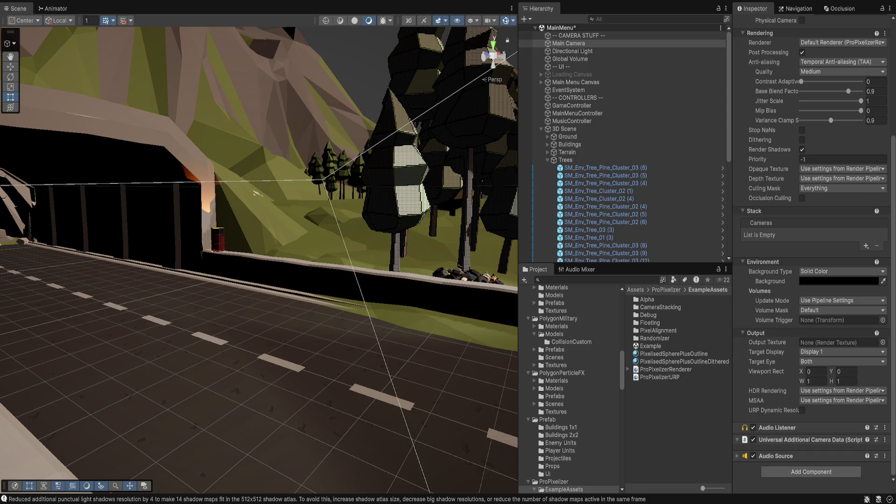
pyautogui.scroll(5, 812, 252)
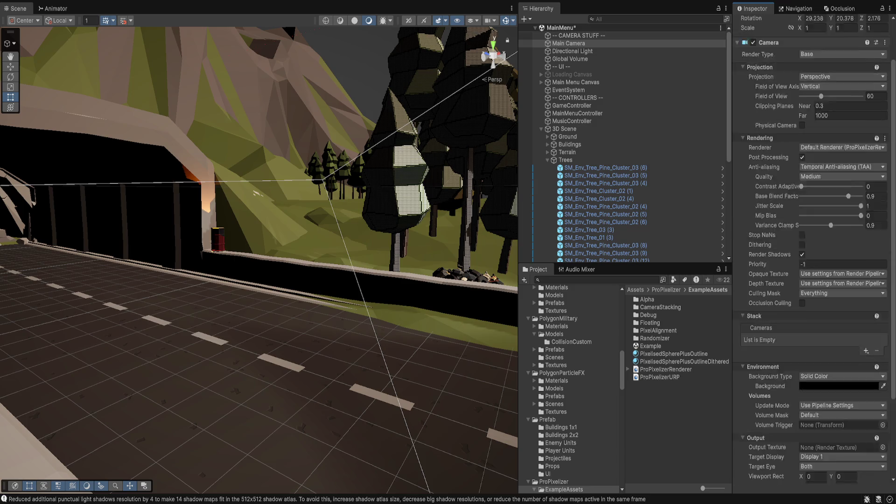
pyautogui.click(761, 190)
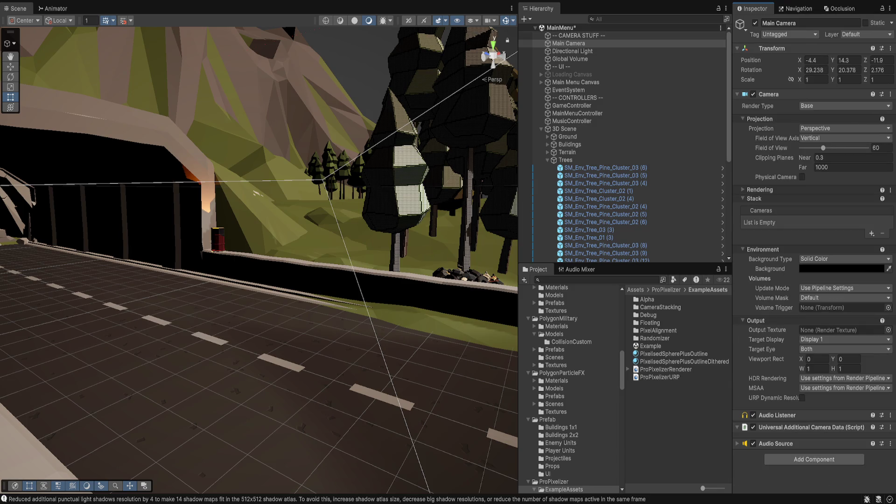
pyautogui.click(760, 119)
pyautogui.click(815, 397)
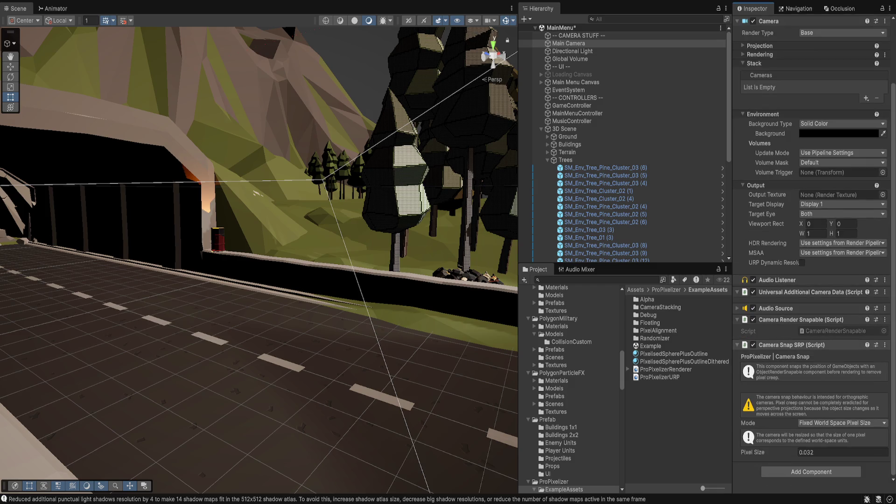
# Step: Remove the Camera Snap SRP and Camera Render Snapable components, then select SM_Env_Tree_Pine_Cluster_02 (6)
pyautogui.click(794, 345)
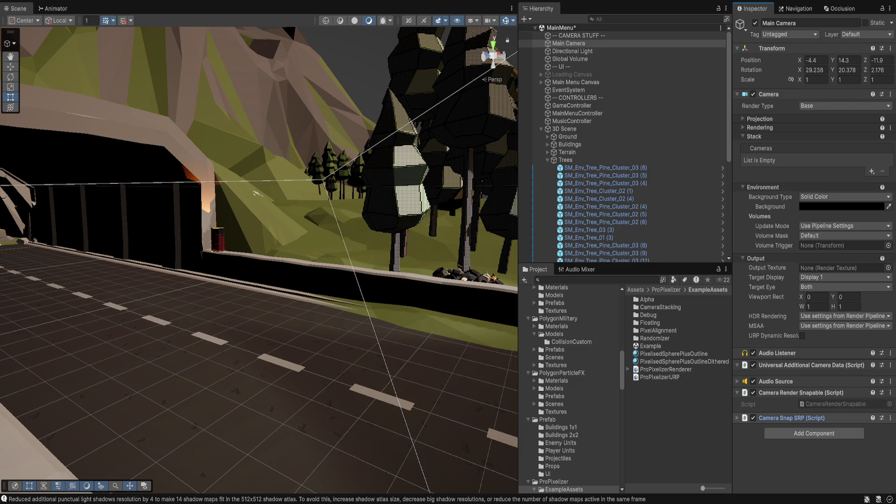
pyautogui.hotkey('ctrl', 'z')
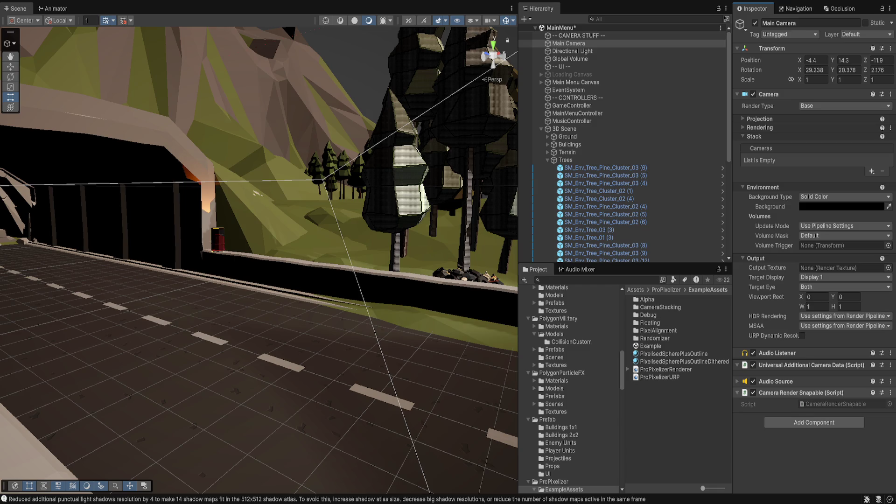
pyautogui.hotkey('ctrl', 'z')
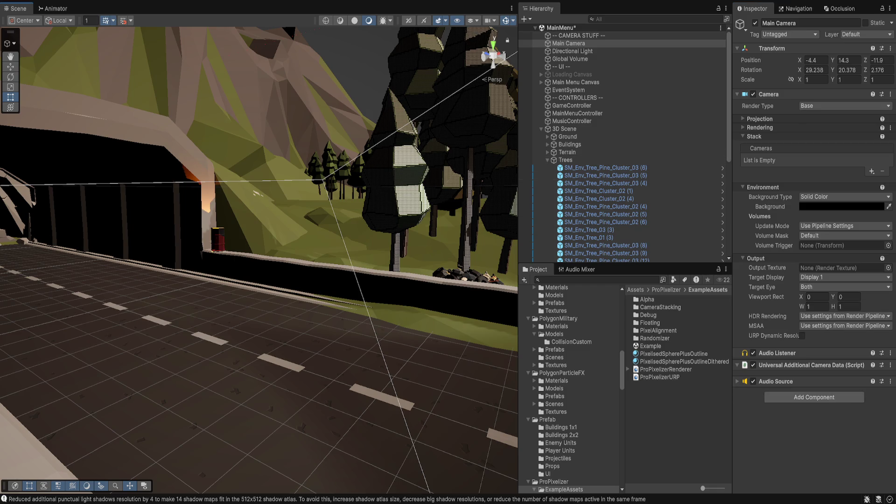
pyautogui.click(605, 222)
# Step: Clear and delete the tree's second material slot, then open the remaining PolygonApocalypse material
pyautogui.click(840, 178)
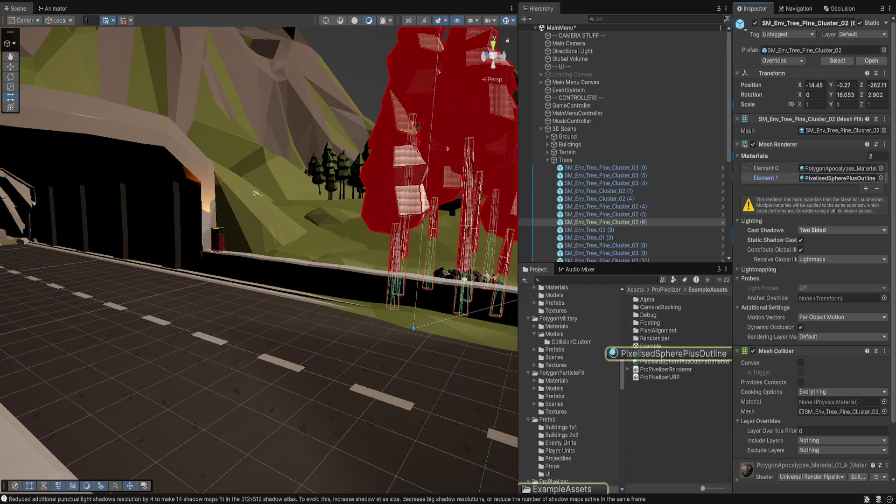
pyautogui.press('Delete')
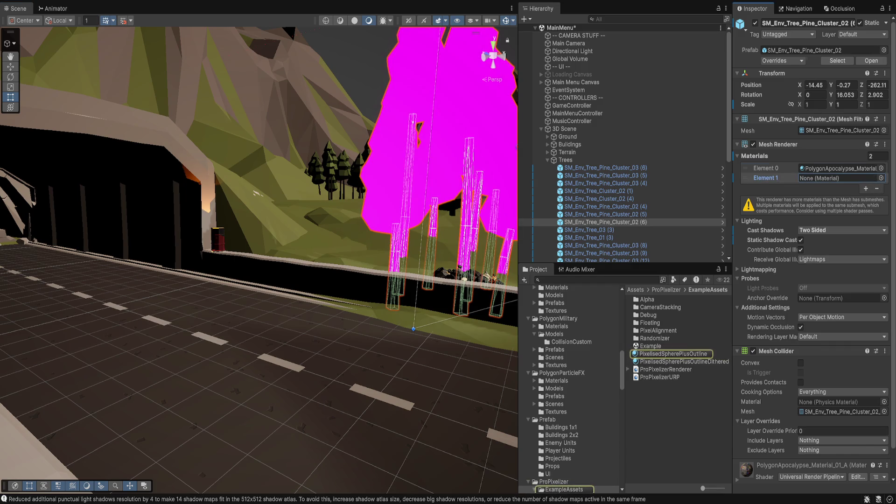
pyautogui.click(877, 189)
pyautogui.click(840, 168)
pyautogui.doubleClick(840, 168)
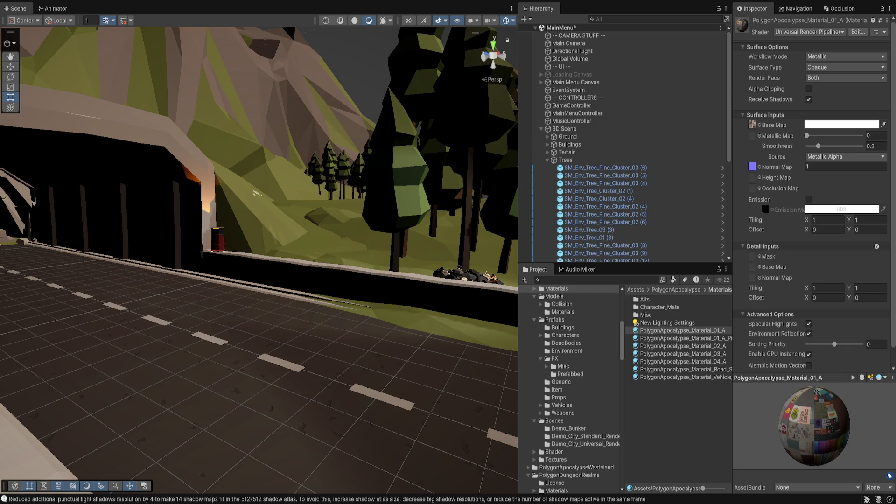
# Step: Open ProPixelizer ExampleAssets and inspect the PixelisedSpherePlusOutline materials' Appearance settings
pyautogui.scroll(3, 572, 390)
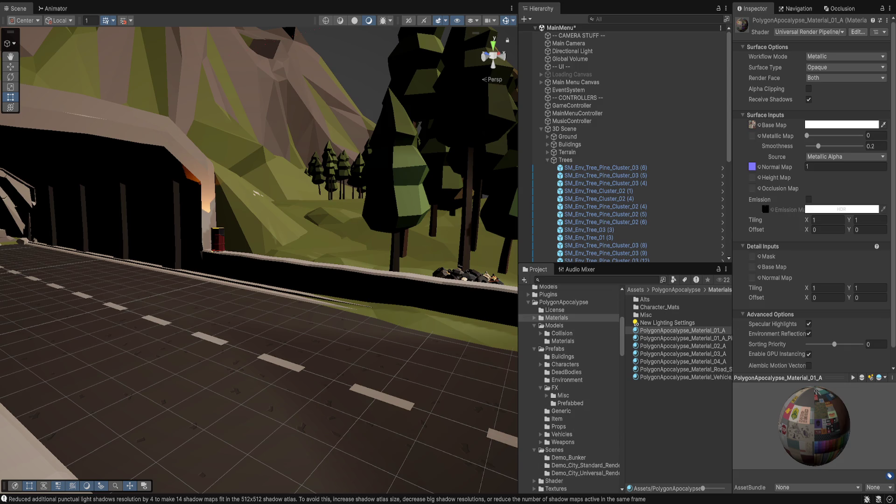
pyautogui.scroll(5, 572, 390)
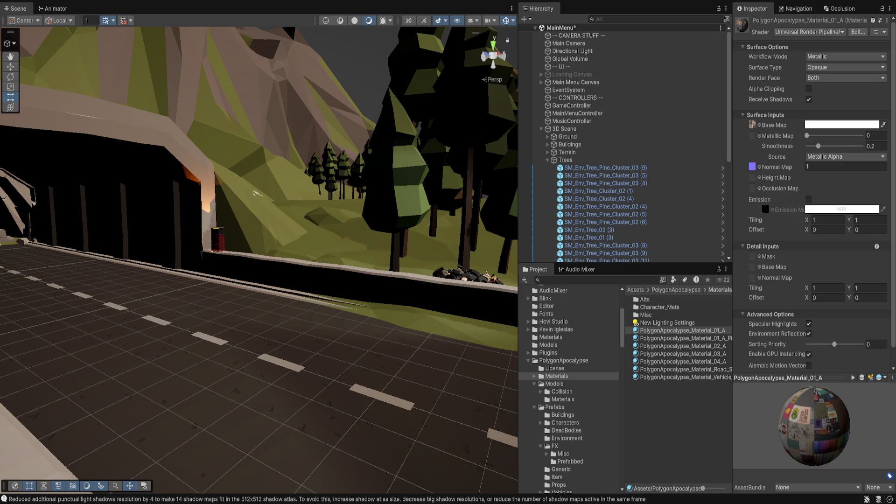
pyautogui.click(563, 360)
pyautogui.press('Left')
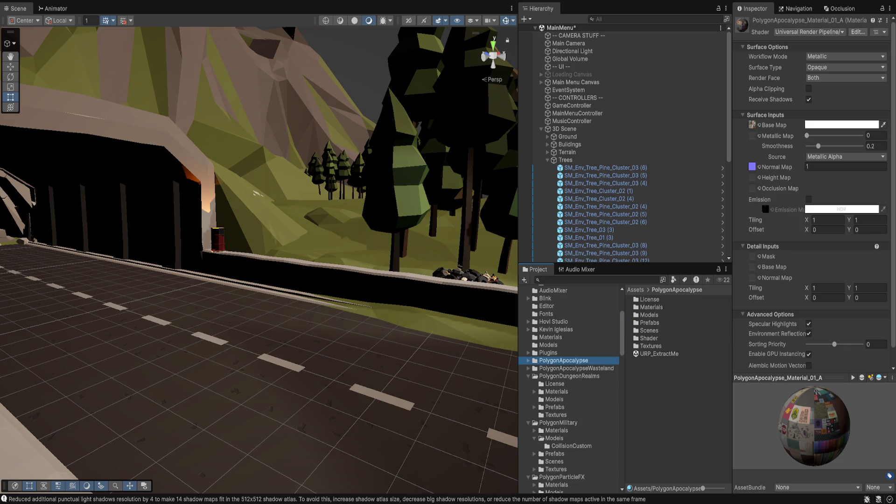
pyautogui.scroll(-5, 570, 390)
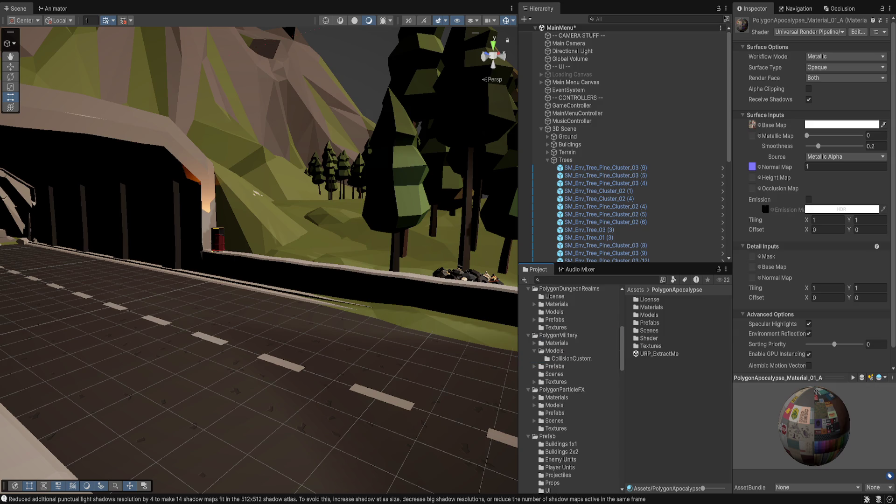
pyautogui.scroll(-5, 571, 390)
pyautogui.click(564, 419)
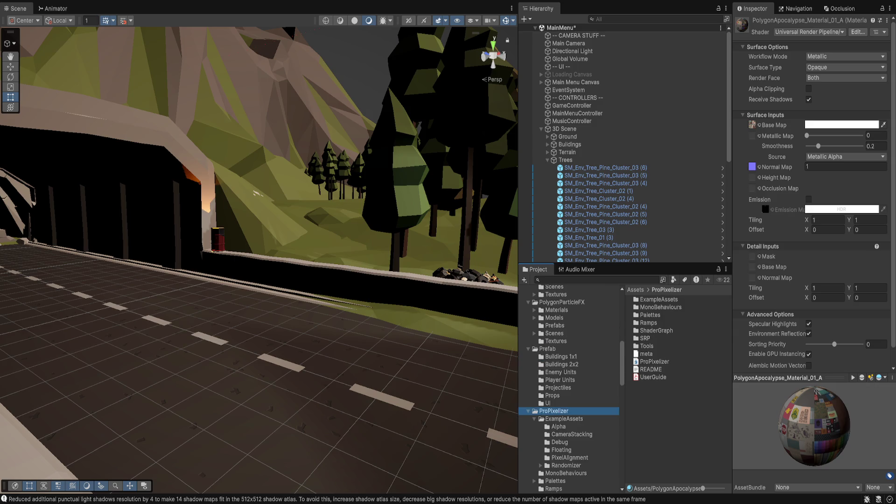
pyautogui.click(684, 362)
pyautogui.click(674, 354)
pyautogui.click(757, 70)
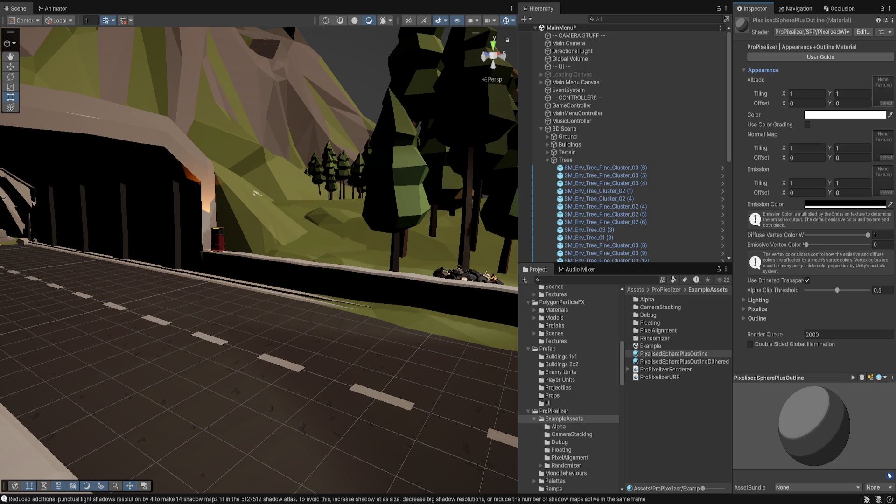
# Step: Browse the Randomizer example, inspecting InitialMaterial and world, then open Palettes
pyautogui.doubleClick(655, 338)
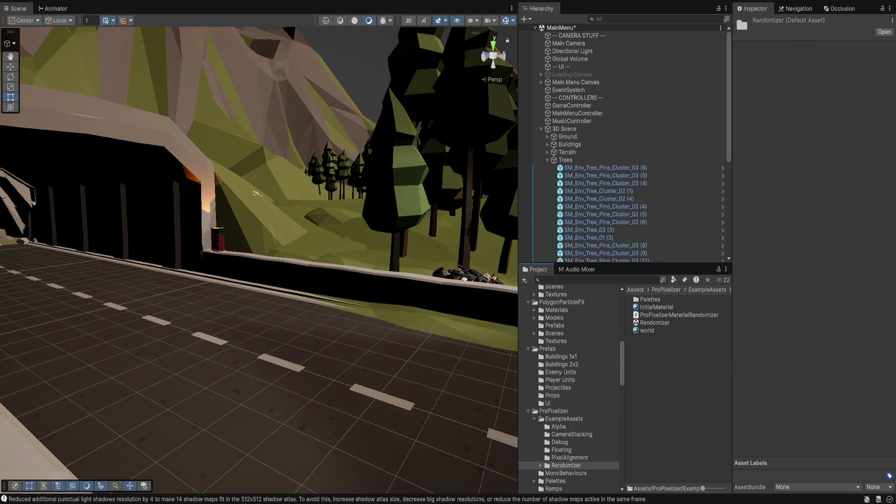
pyautogui.click(656, 307)
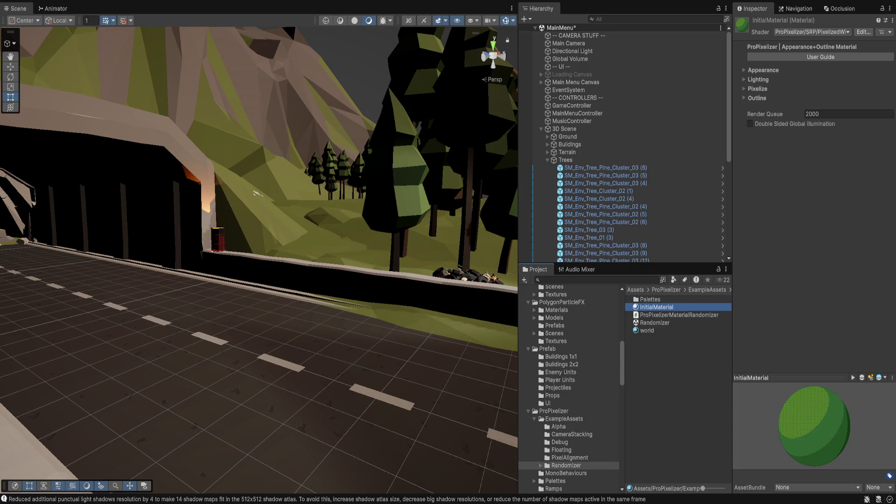
pyautogui.click(647, 330)
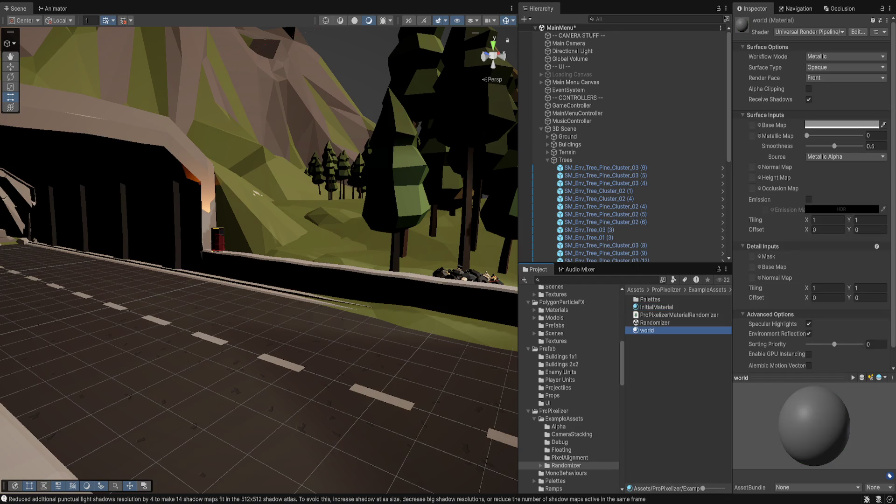
pyautogui.doubleClick(650, 299)
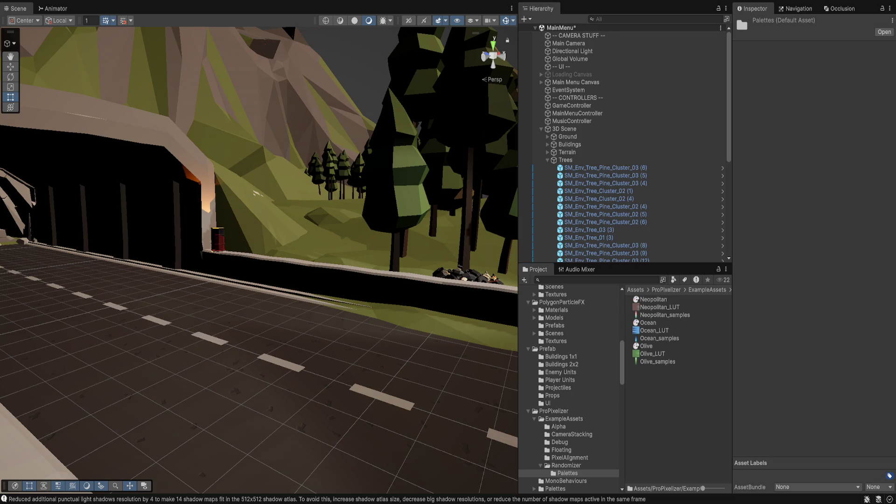
# Step: Inspect the CameraStacking example's Overlay1, Overlay2 and Base materials
pyautogui.click(564, 419)
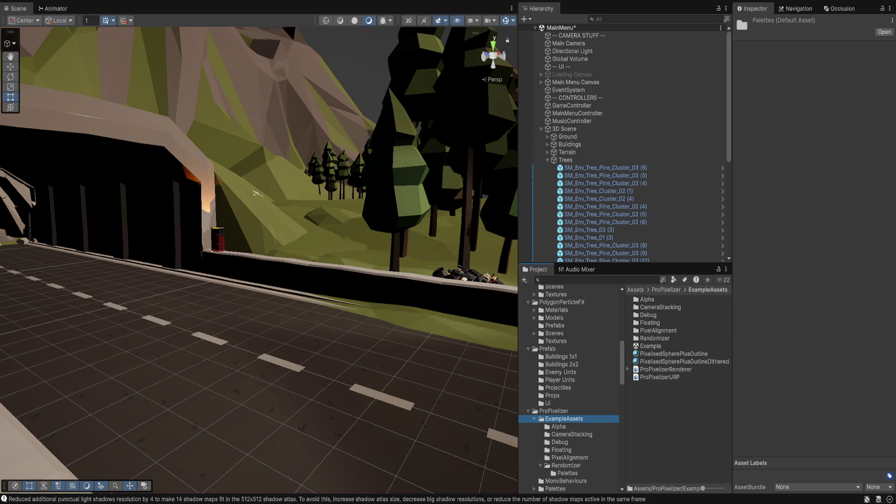
pyautogui.press('Down')
pyautogui.click(572, 434)
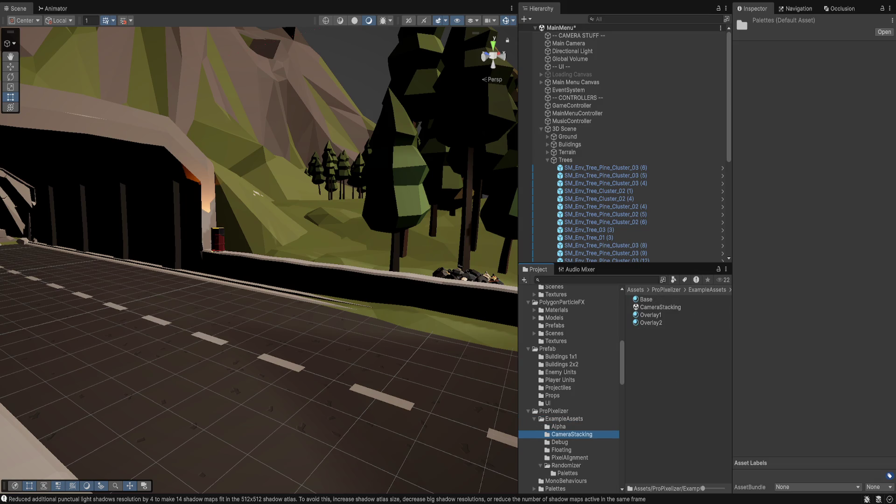
pyautogui.click(651, 315)
pyautogui.click(651, 322)
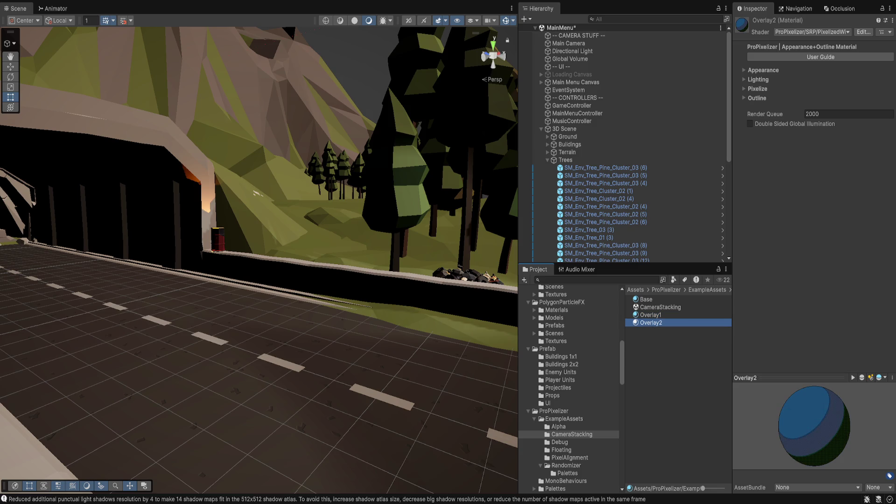
pyautogui.click(646, 299)
# Step: Browse the Debug, Floating and PixelAlignment examples, then clear the selection and return to Randomizer
pyautogui.click(560, 442)
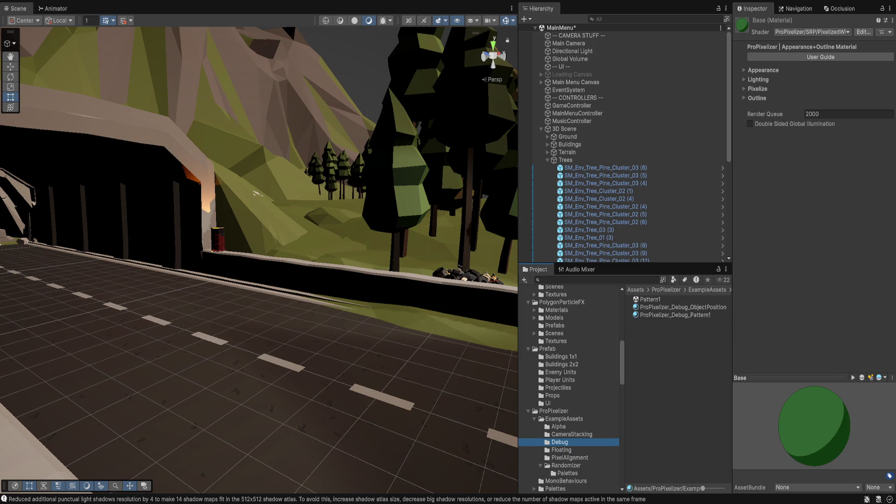
pyautogui.click(561, 450)
pyautogui.click(570, 457)
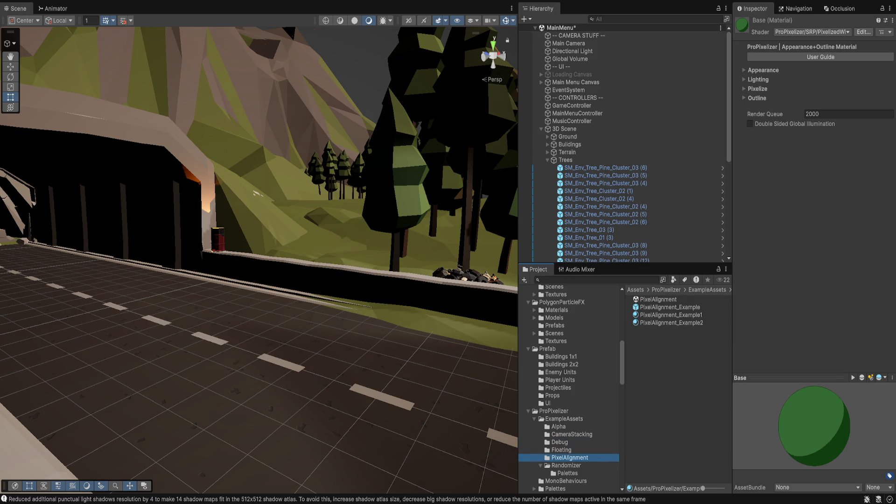
pyautogui.click(672, 323)
pyautogui.press('Up')
pyautogui.press('Up')
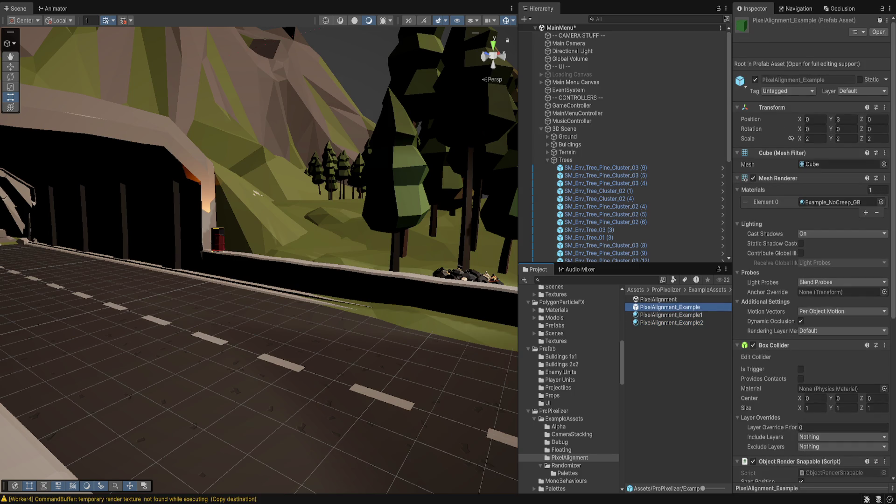
pyautogui.press('Down')
pyautogui.press('Down')
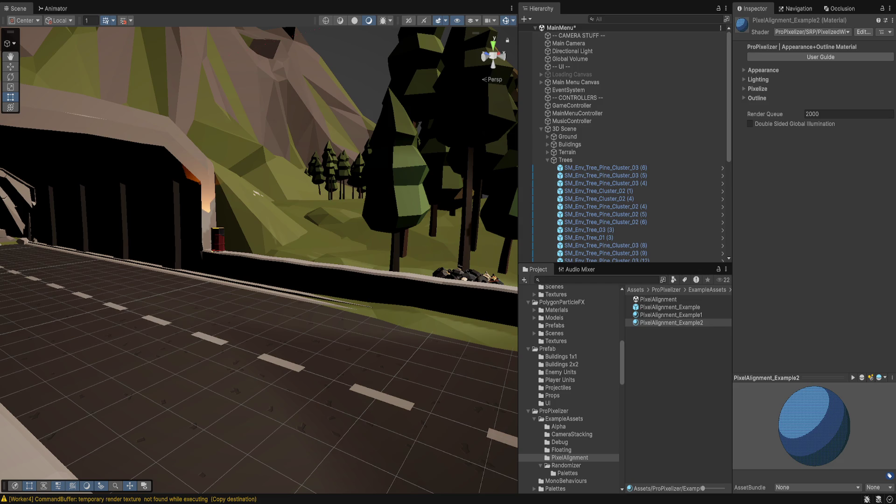
pyautogui.hotkey('shift', 'd')
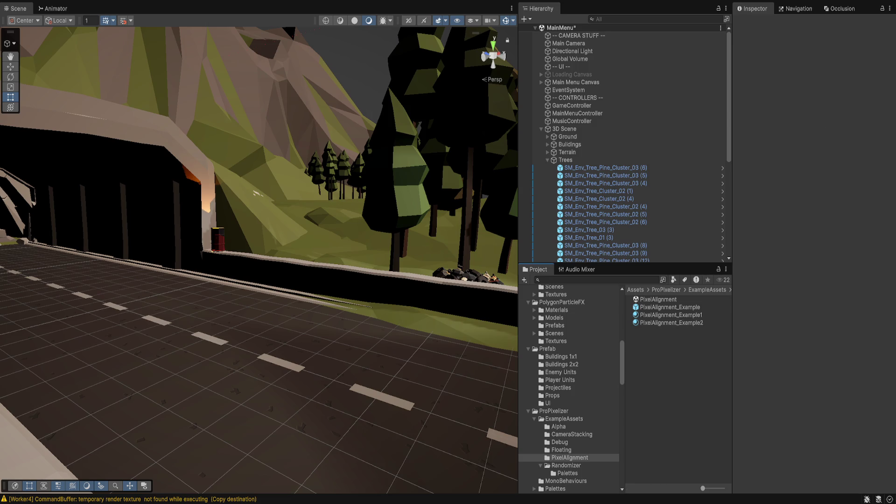
pyautogui.click(566, 465)
pyautogui.scroll(-5, 566, 465)
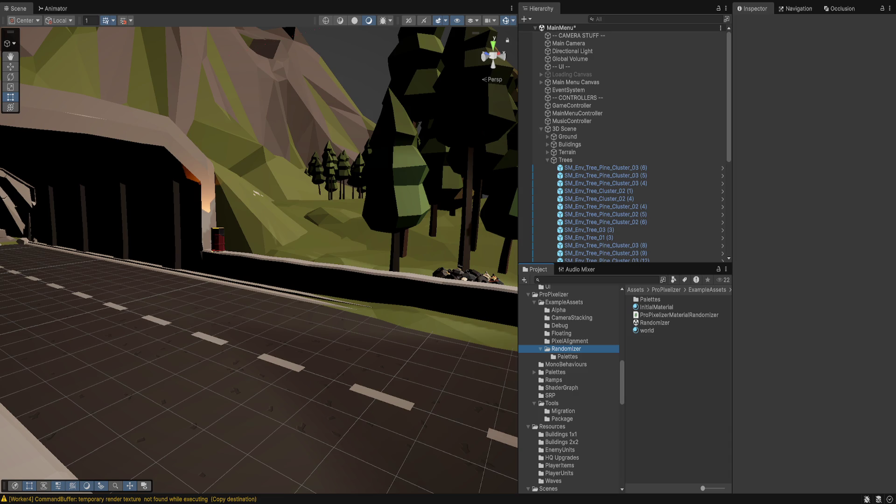
# Step: List ProPixelizer's MonoBehaviours scripts, then open the ProPixelizer package folder
pyautogui.click(566, 364)
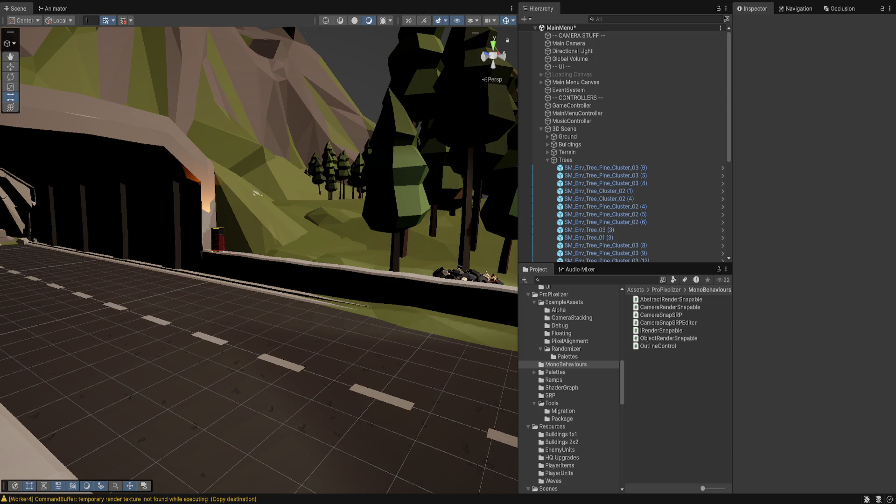
pyautogui.click(553, 294)
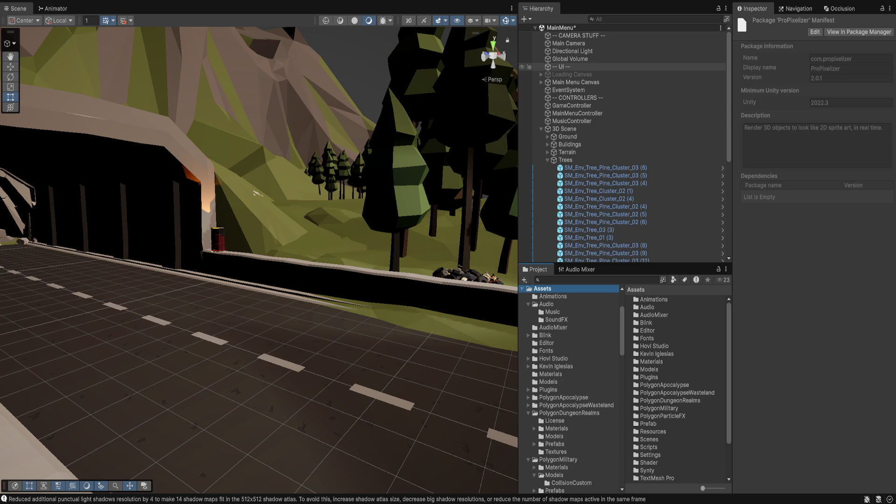
# Step: Frame the scene view and collapse the expanded Synty asset pack folders
pyautogui.press('f')
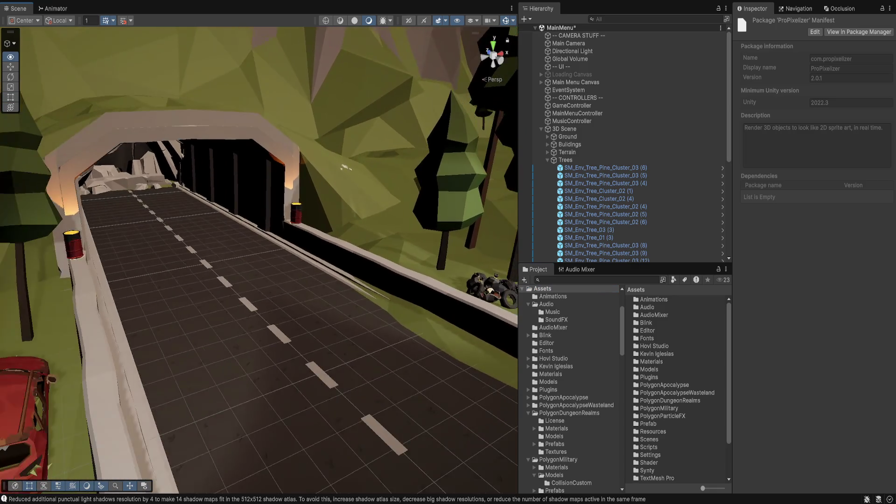
pyautogui.scroll(-15, 572, 390)
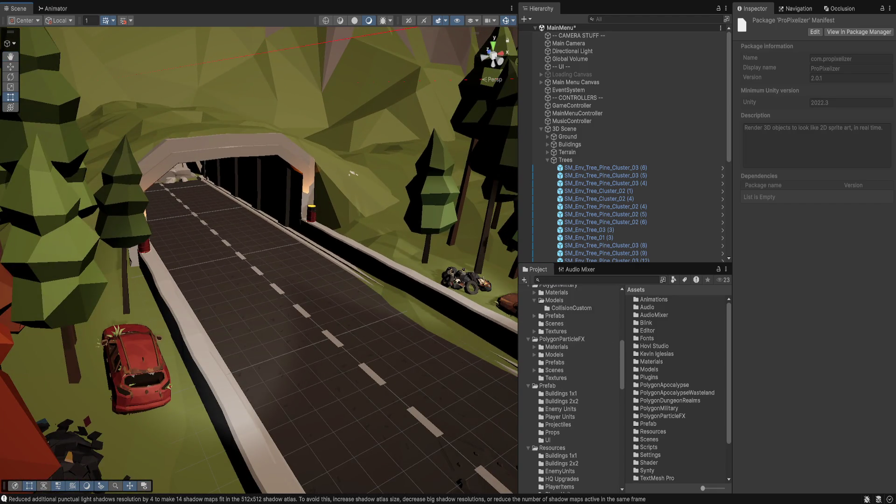
pyautogui.scroll(-3, 572, 390)
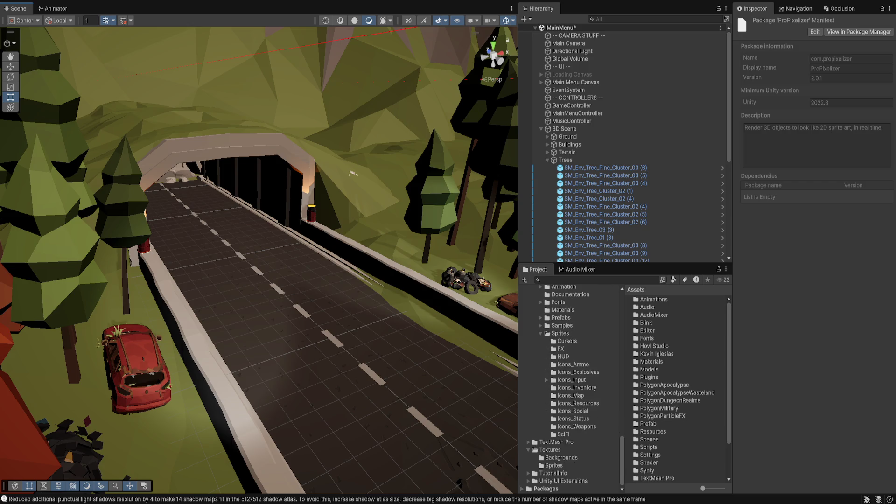
pyautogui.click(548, 331)
pyautogui.click(547, 339)
pyautogui.scroll(15, 572, 390)
pyautogui.scroll(-9, 569, 389)
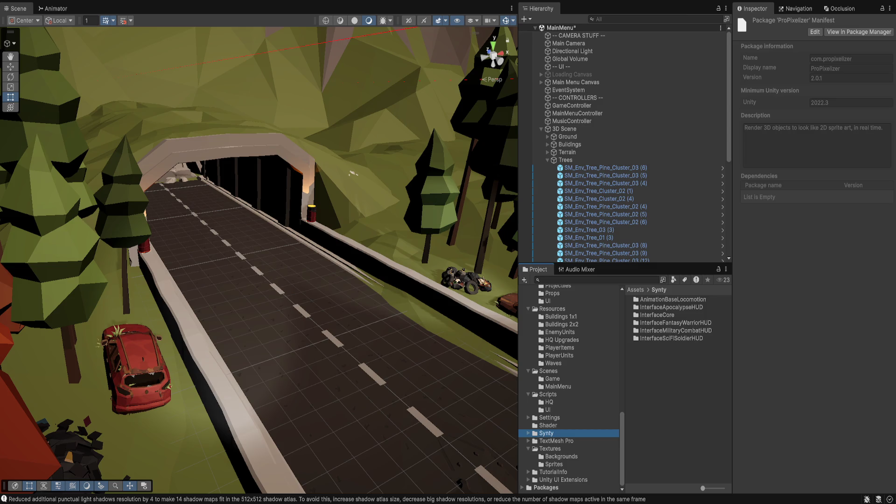
pyautogui.scroll(9, 572, 390)
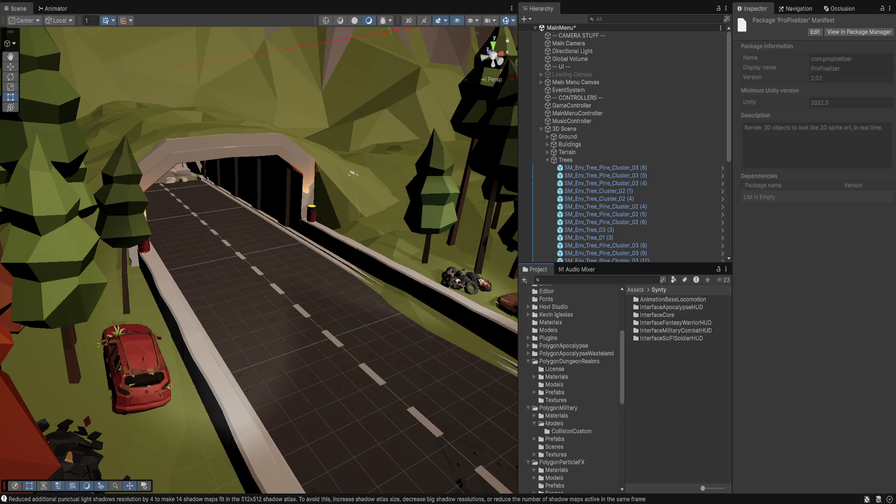
pyautogui.click(569, 361)
pyautogui.click(529, 361)
pyautogui.click(558, 369)
pyautogui.click(529, 369)
# Step: Collapse the PolygonParticleFX, Prefab and Resources folders and show the Audio folder
pyautogui.press('Down')
pyautogui.press('Left')
pyautogui.press('Down')
pyautogui.press('Left')
pyautogui.press('Down')
pyautogui.press('Left')
pyautogui.scroll(5, 572, 390)
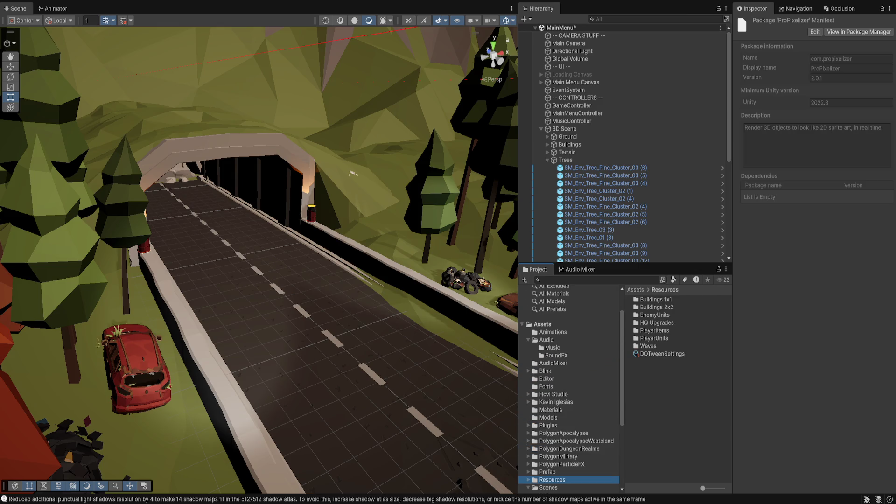
pyautogui.click(547, 340)
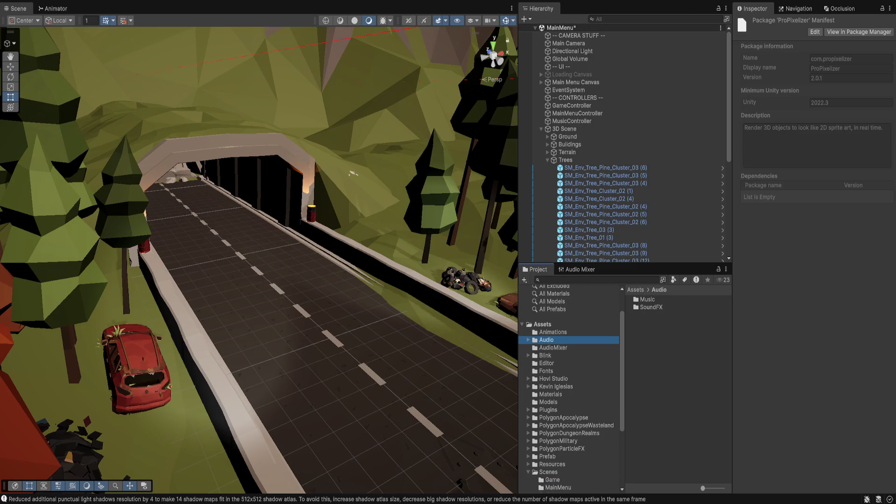
pyautogui.scroll(-5, 572, 390)
# Step: Expand Packages > ProPixelizer and inspect the ProPixelizerCamera script in MonoBehaviours
pyautogui.click(545, 487)
pyautogui.press('Right')
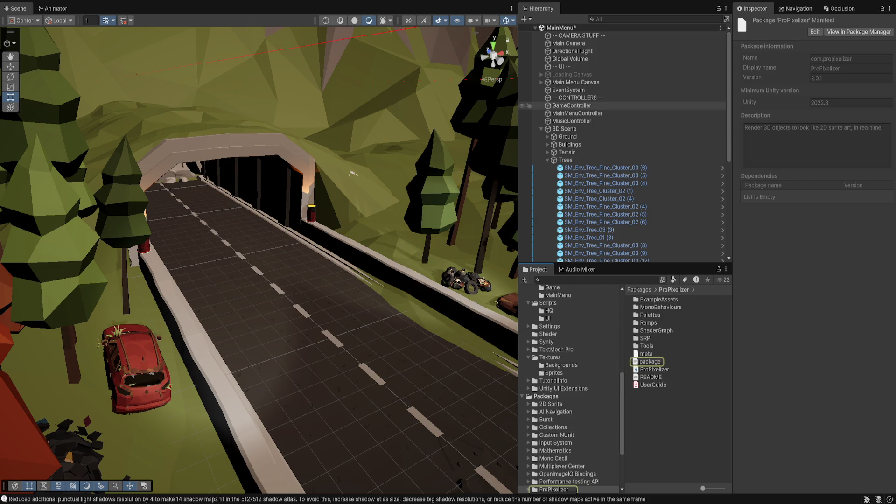
pyautogui.scroll(-3, 570, 387)
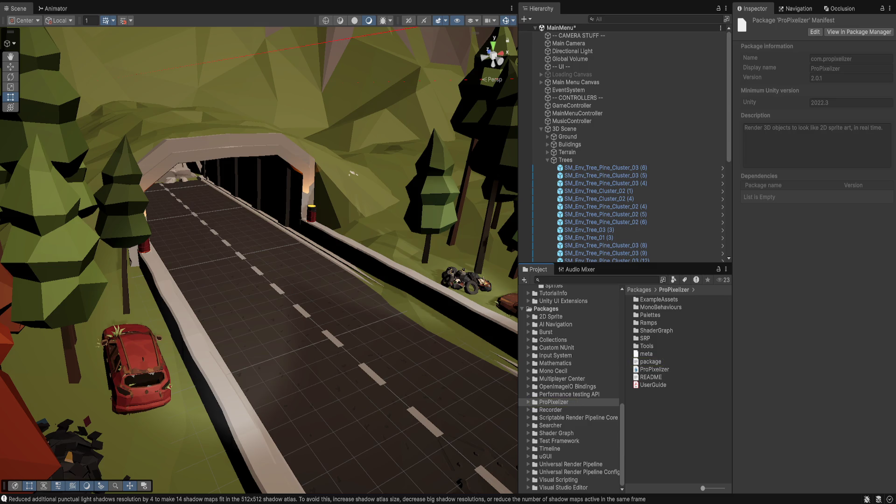
pyautogui.click(555, 402)
pyautogui.hotkey('alt', 'Right')
pyautogui.scroll(-2, 570, 388)
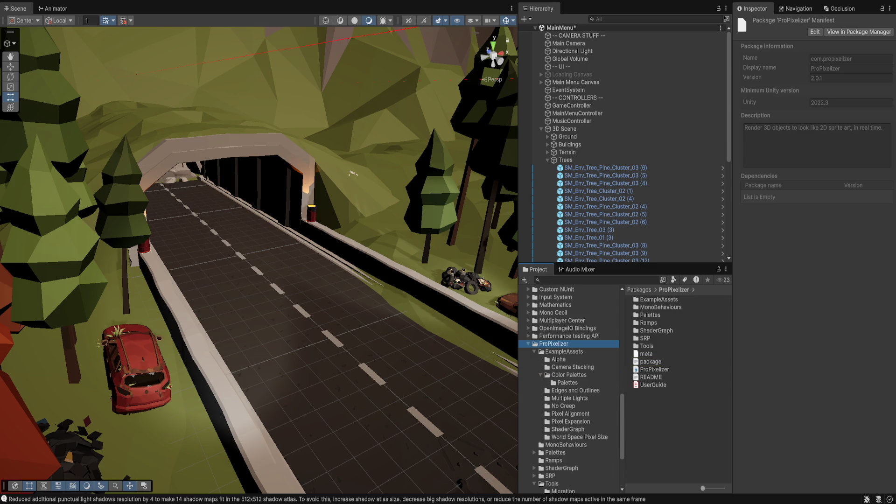
pyautogui.scroll(-1, 570, 388)
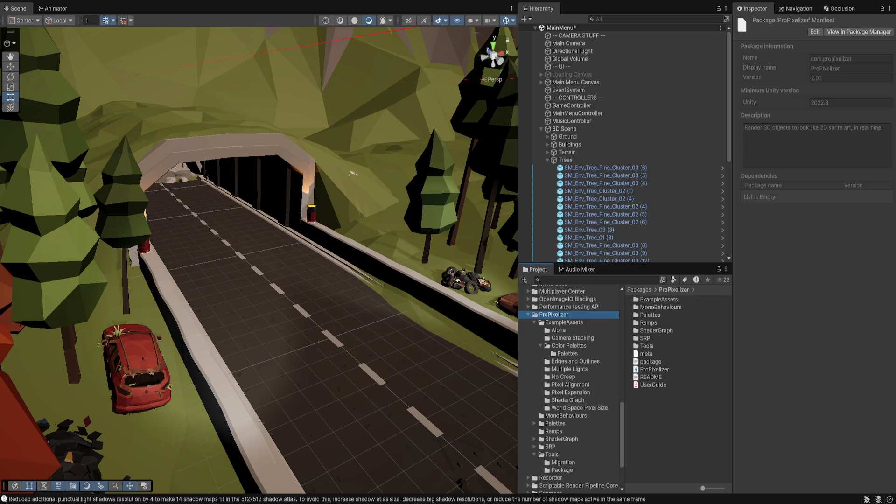
pyautogui.click(562, 439)
pyautogui.press('Down')
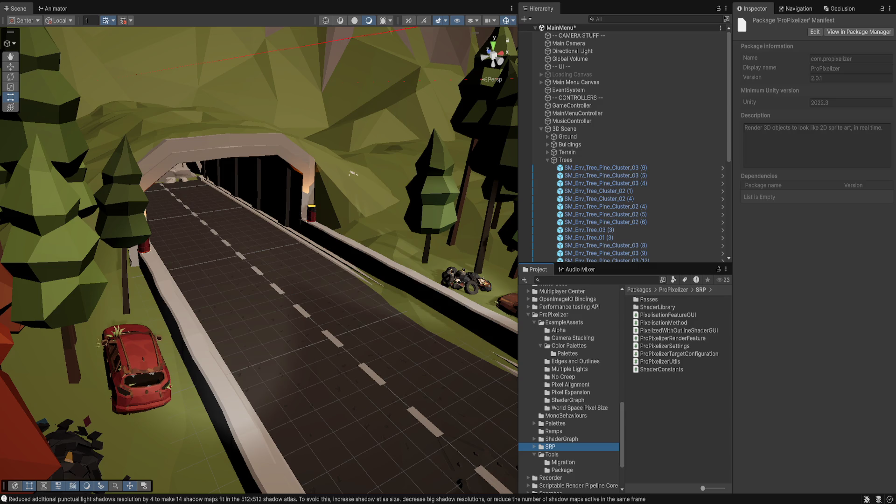
pyautogui.click(566, 416)
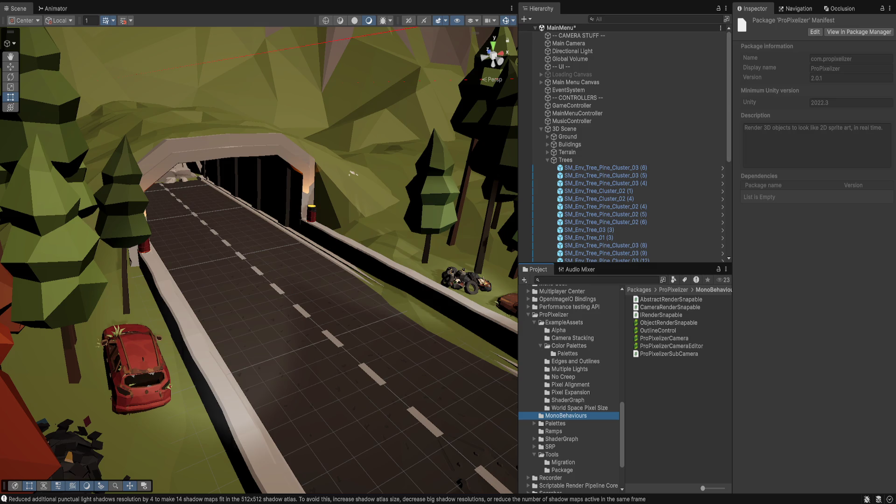
pyautogui.click(664, 338)
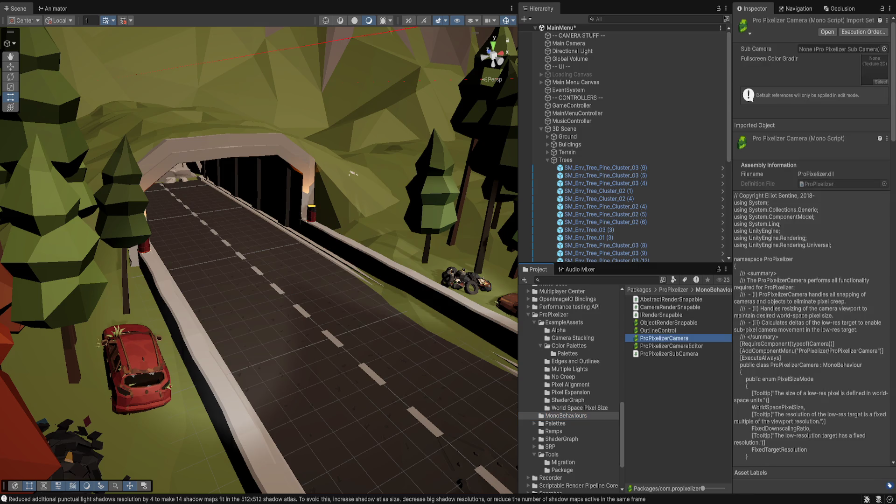
pyautogui.click(568, 43)
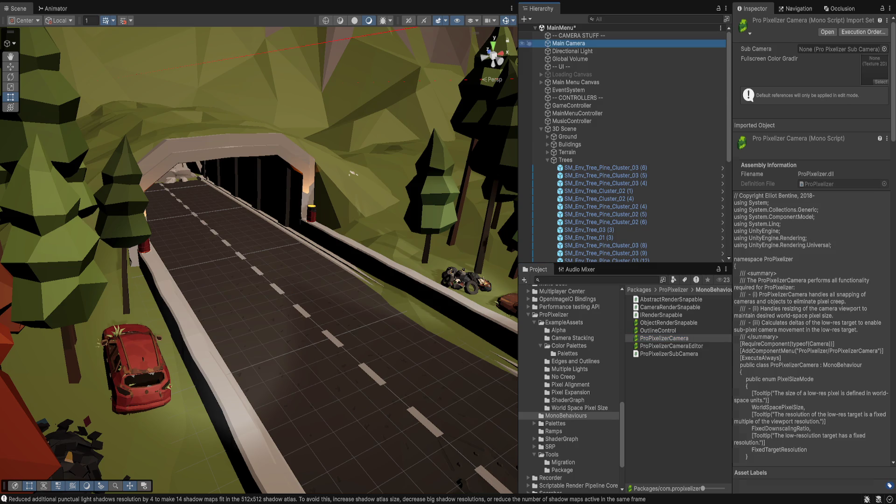
# Step: Add a ProPixelizerCamera component to Main Camera with Pixelization Filter set to Full Scene
pyautogui.moveTo(664, 338); pyautogui.dragTo(815, 383)
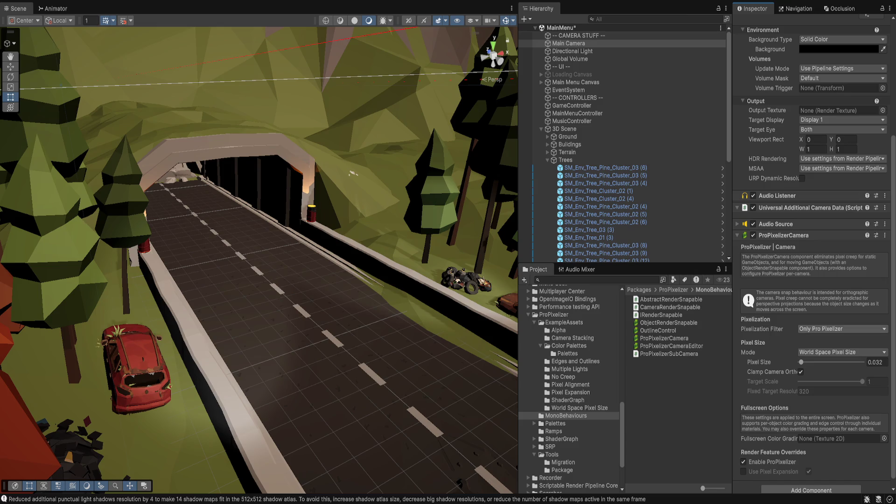
pyautogui.click(842, 328)
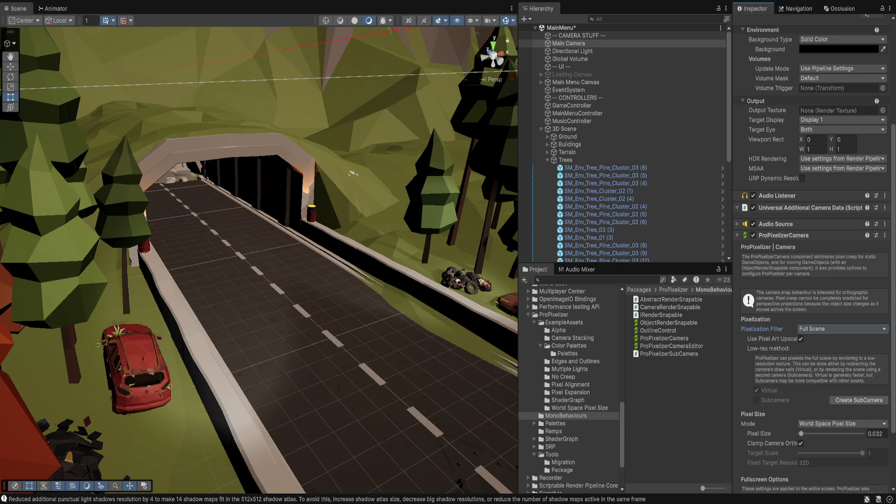
pyautogui.scroll(-3, 815, 280)
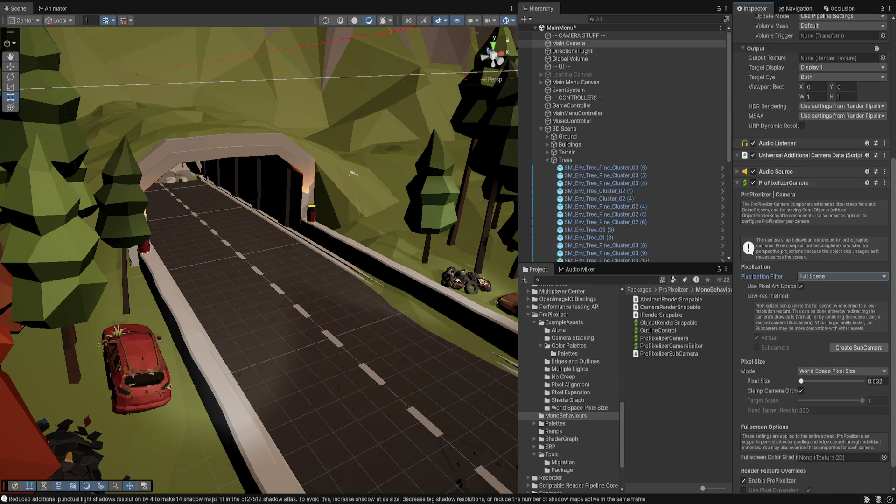
# Step: Set the Pixel Size to 0.02 and save the MainMenu scene
pyautogui.moveTo(801, 381); pyautogui.dragTo(800, 381)
pyautogui.click(876, 381)
pyautogui.moveTo(883, 380); pyautogui.dragTo(872, 381)
pyautogui.write('02')
pyautogui.press('Return')
pyautogui.hotkey('ctrl', 's')
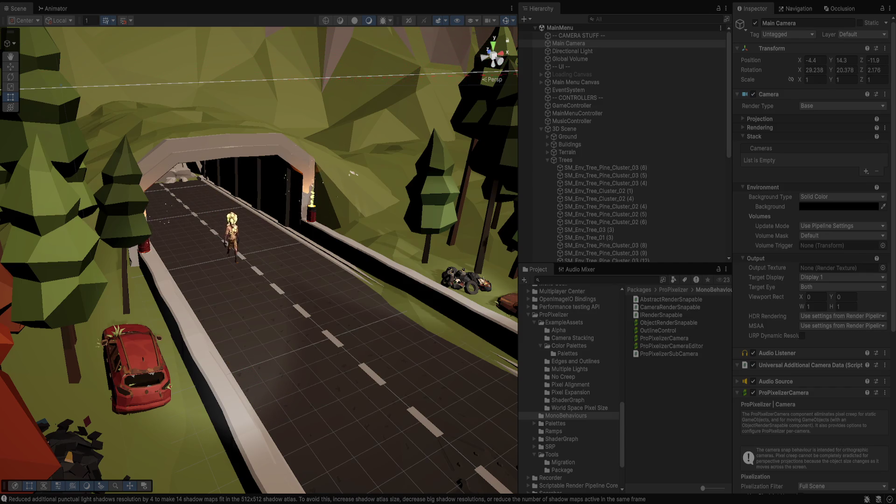
# Step: Enable Use Pixel Expansion on the ProPixelizerCamera, then select the Directional Light
pyautogui.scroll(-5, 815, 280)
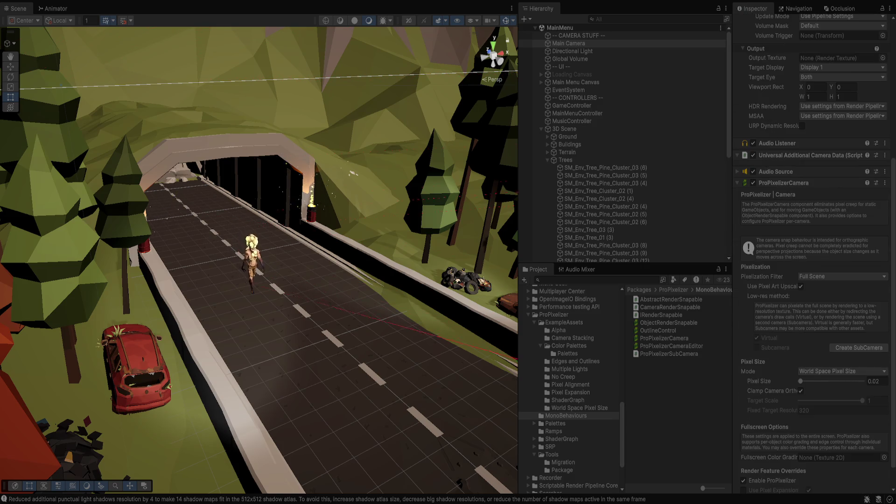
pyautogui.scroll(-2, 815, 280)
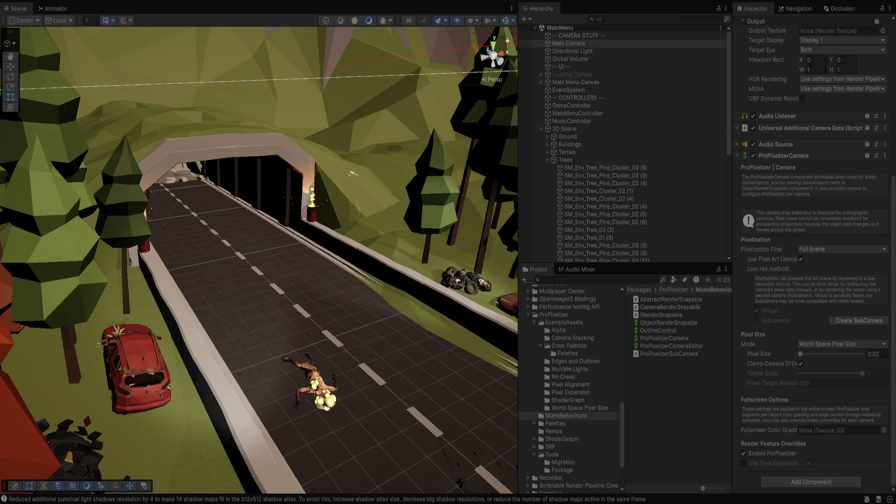
pyautogui.click(744, 464)
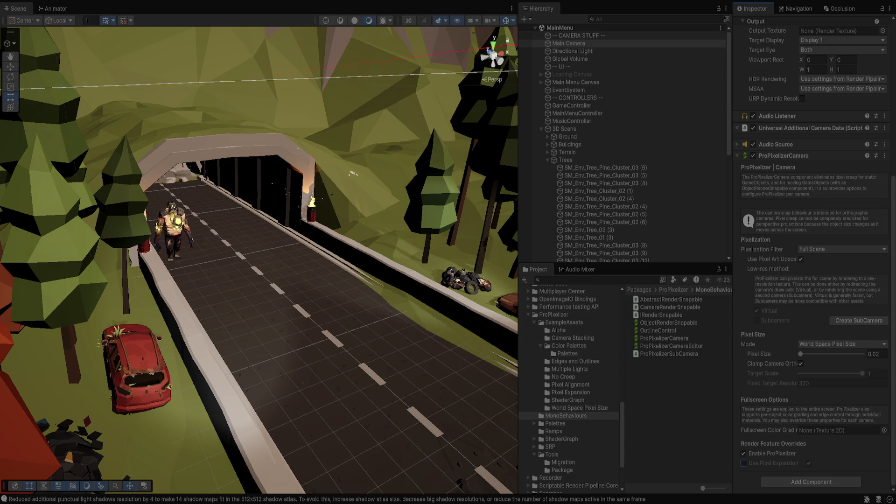
pyautogui.click(569, 43)
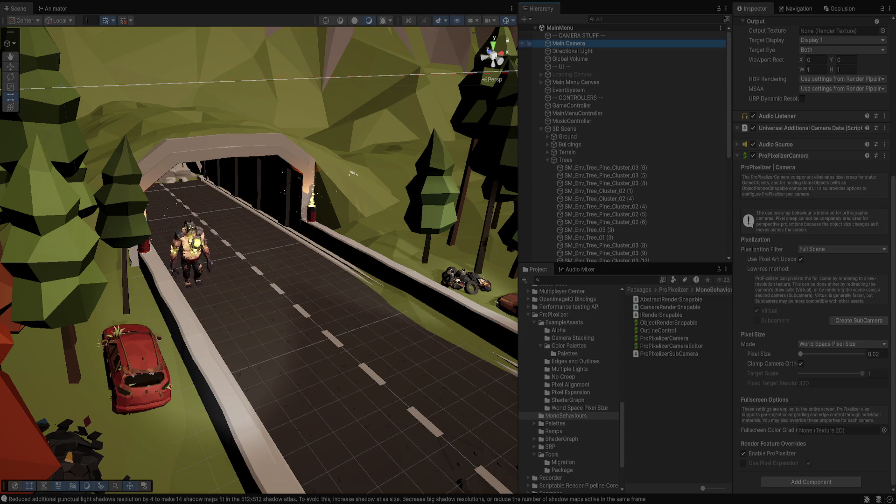
pyautogui.click(573, 51)
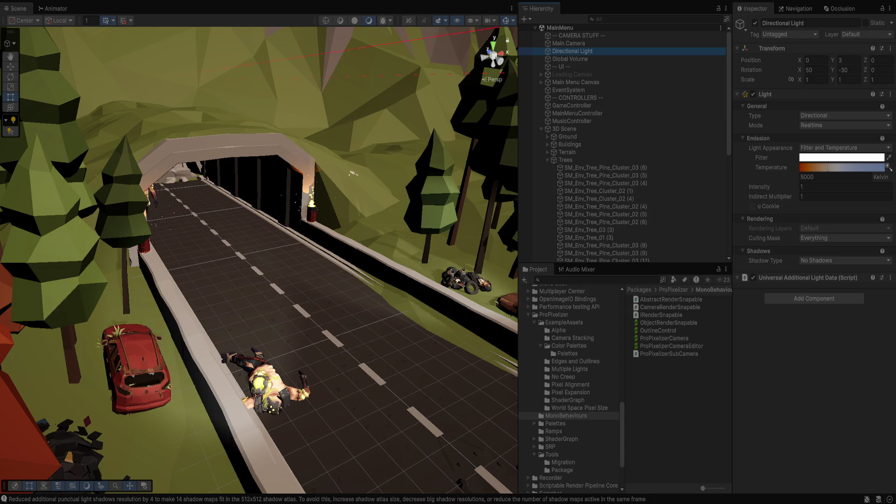
# Step: Set the Directional Light's Intensity to 0.05
pyautogui.write('0.02')
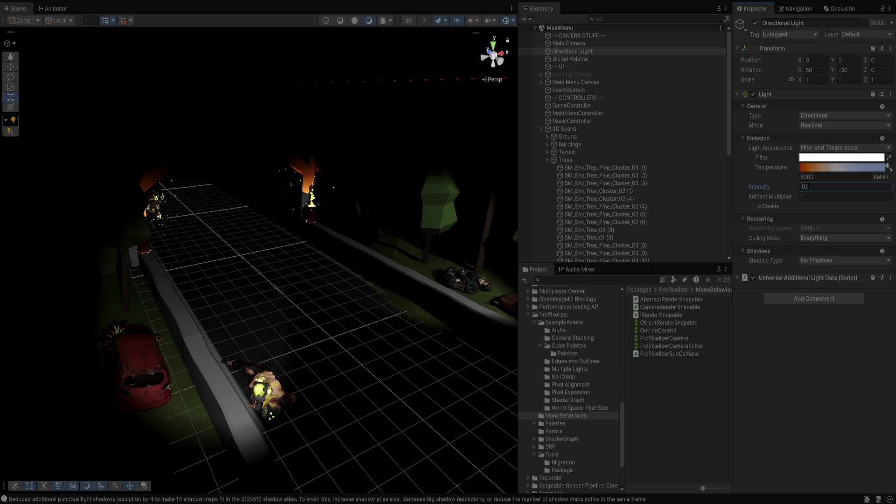
pyautogui.press('Return')
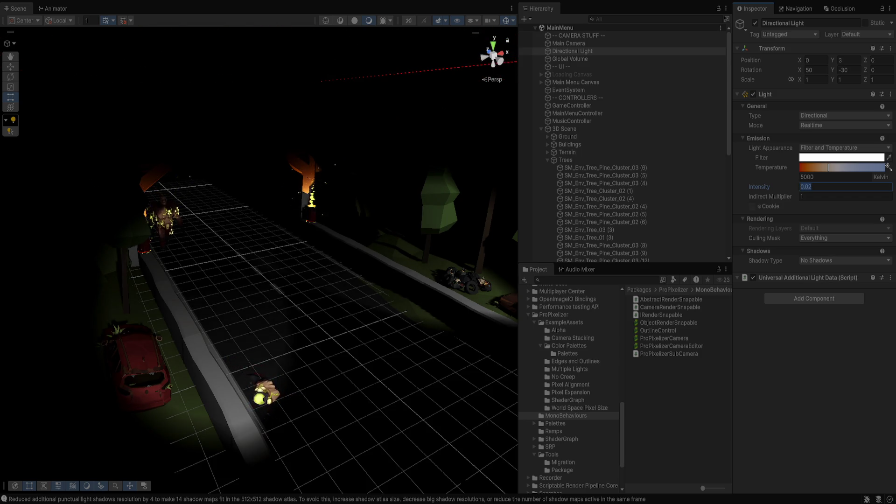
pyautogui.press('BackSpace')
pyautogui.write('5')
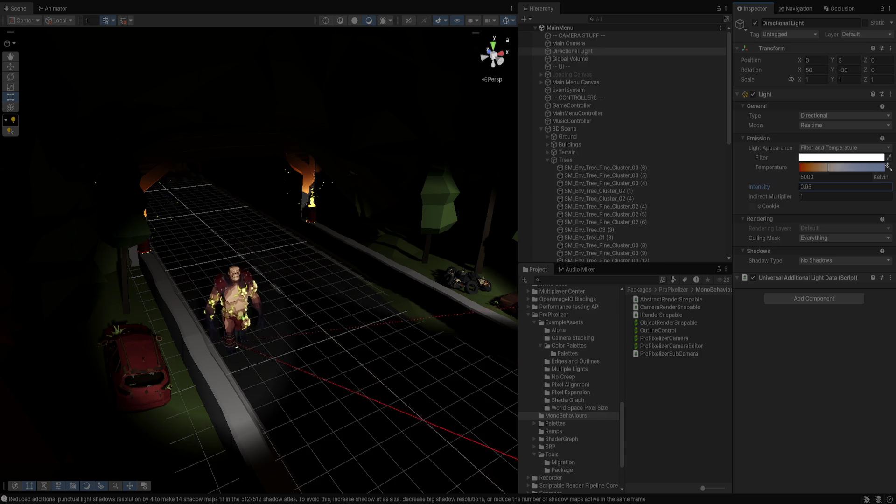
pyautogui.press('Return')
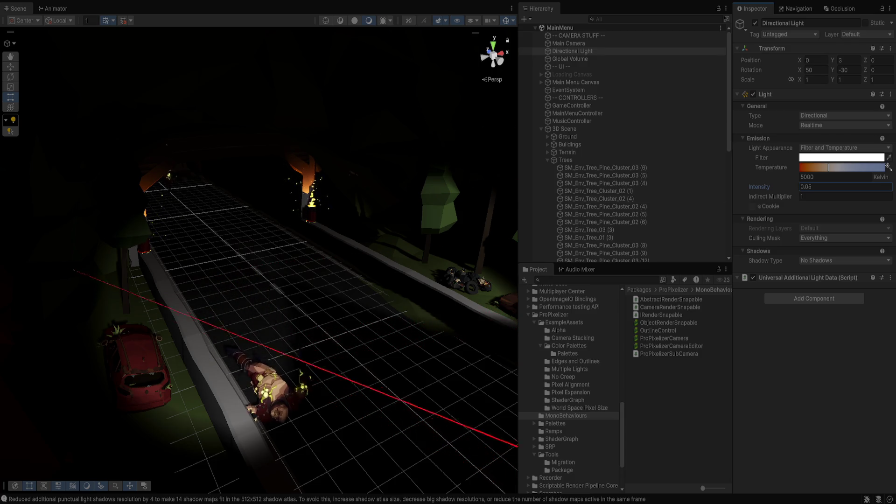
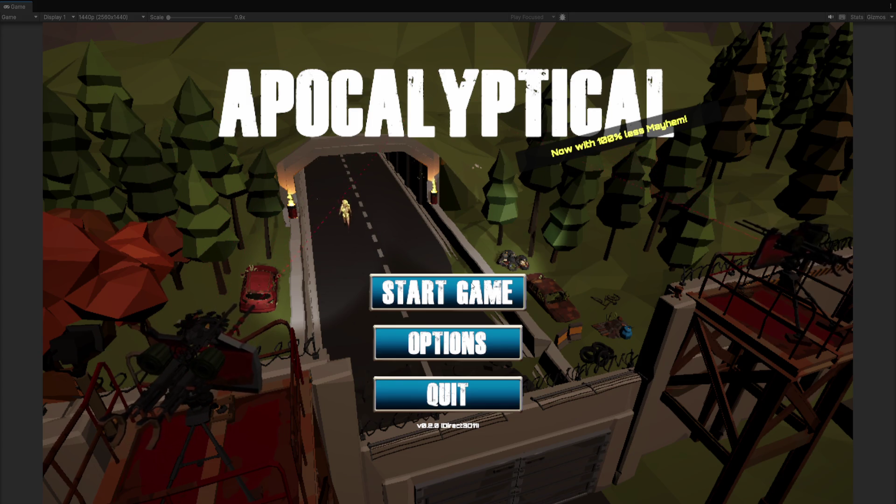
# Step: Start a new game from the Apocalyptical main menu and let the level load
pyautogui.click(472, 287)
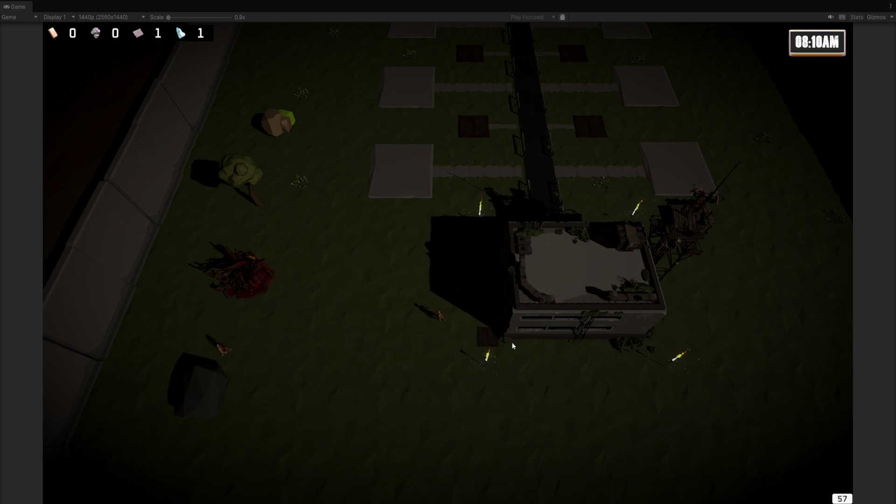
# Step: Zoom and pan the camera left across the base, then forward past the gate to the pods
pyautogui.scroll(-5, 509, 309)
pyautogui.scroll(6, 481, 302)
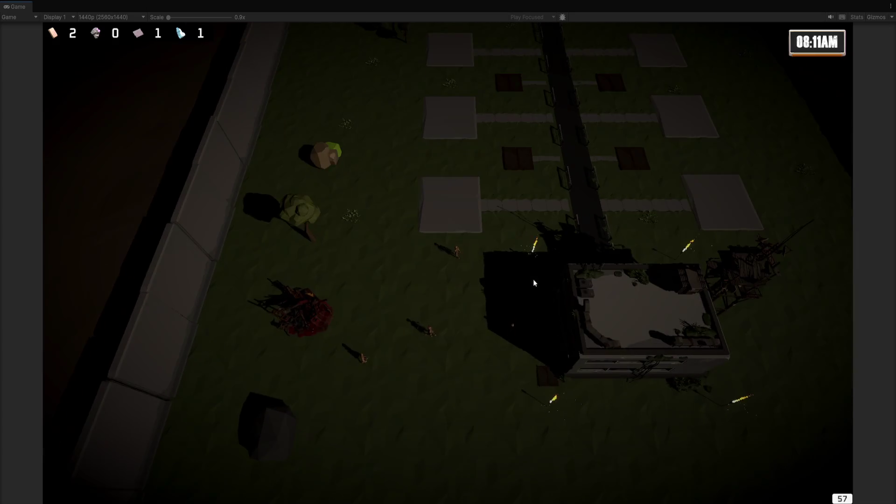
pyautogui.scroll(3, 555, 280)
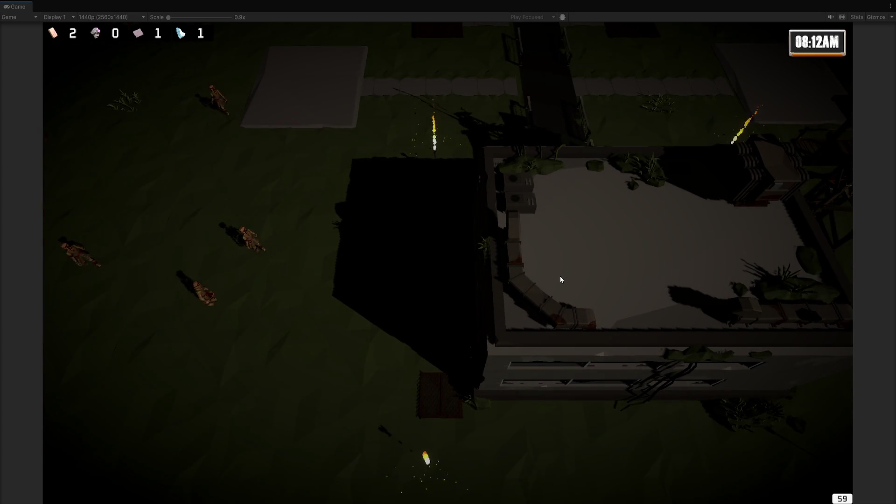
pyautogui.press('a')
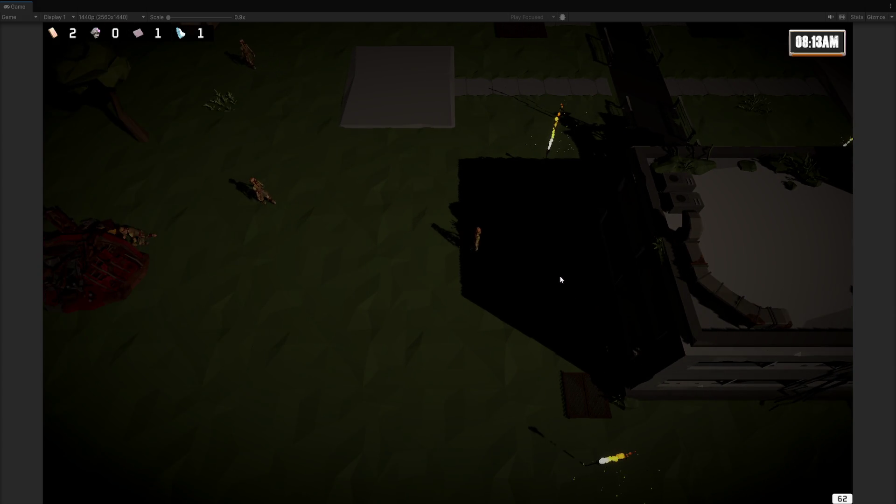
pyautogui.press('a')
pyautogui.press('a')
pyautogui.press('w')
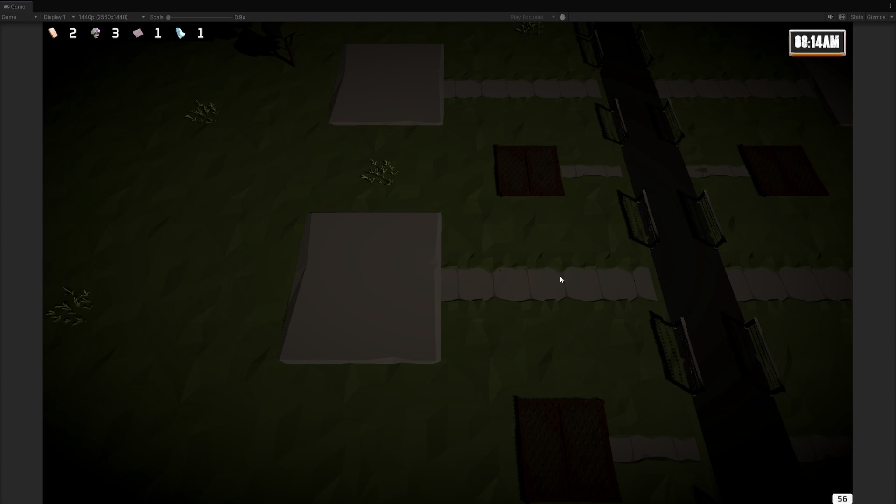
pyautogui.press('d')
pyautogui.press('w')
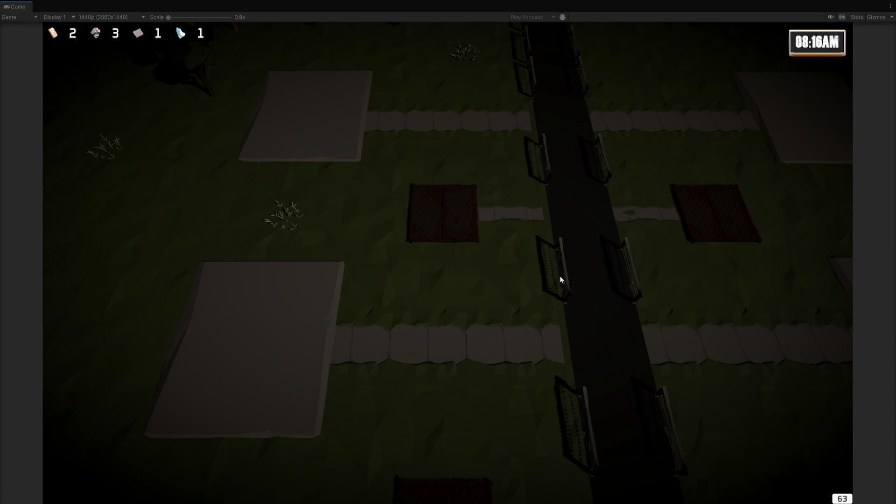
pyautogui.press('w')
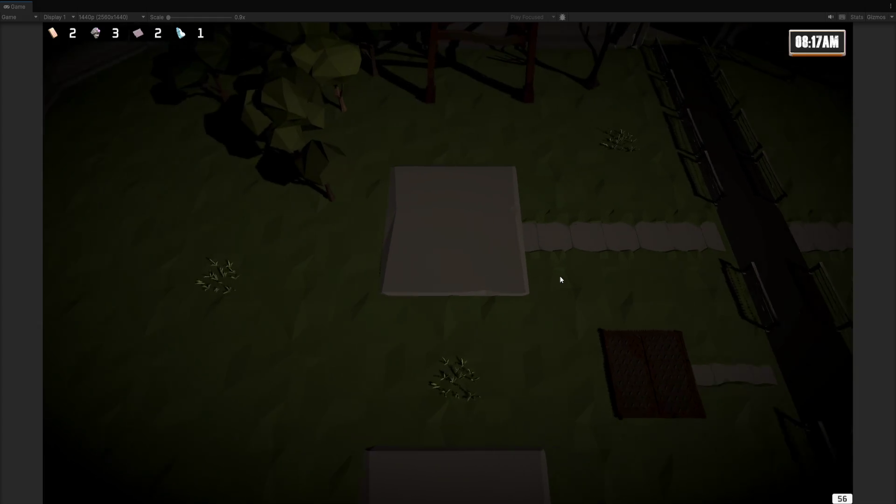
pyautogui.press('w')
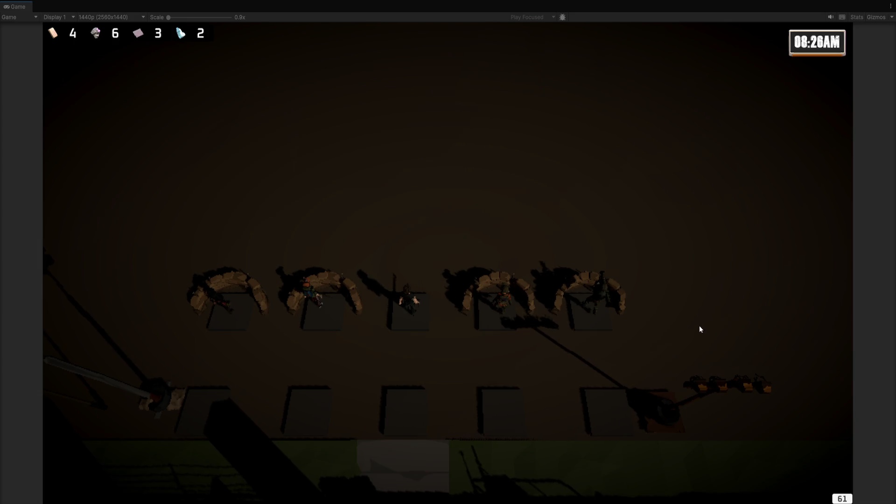
# Step: Select the group of soldiers and order them to move up beyond the pods
pyautogui.press('a')
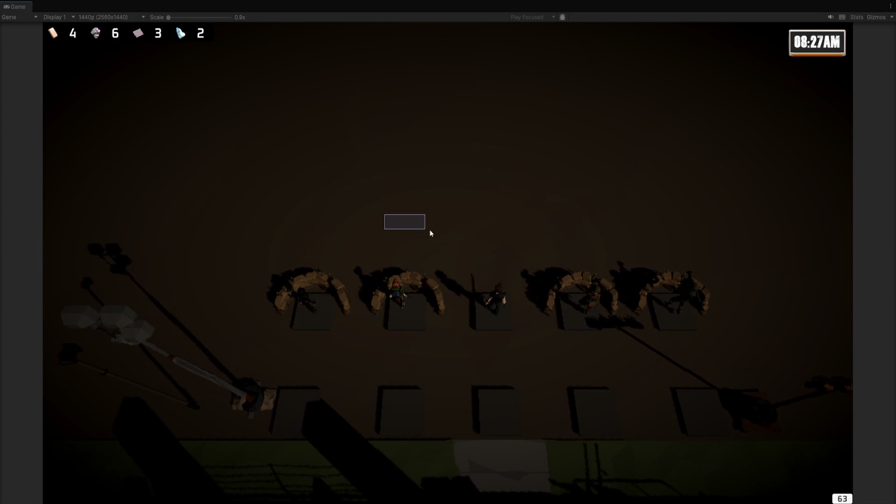
pyautogui.moveTo(431, 234); pyautogui.dragTo(752, 331)
pyautogui.rightClick(536, 208)
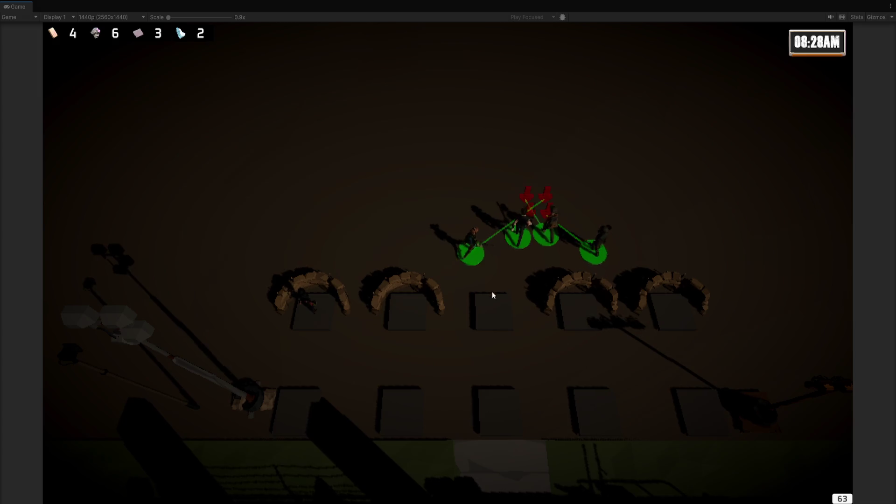
pyautogui.rightClick(495, 306)
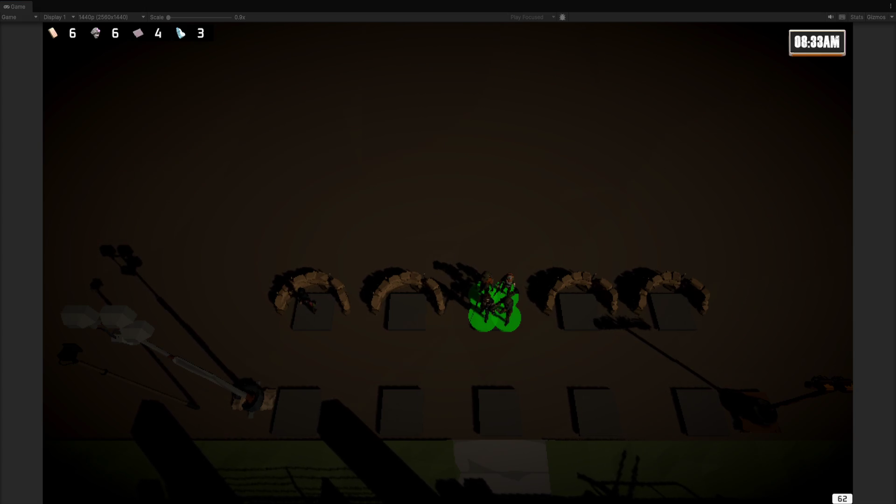
# Step: Reselect the soldier squad, move it further upward, and recenter the view on it
pyautogui.click(531, 298)
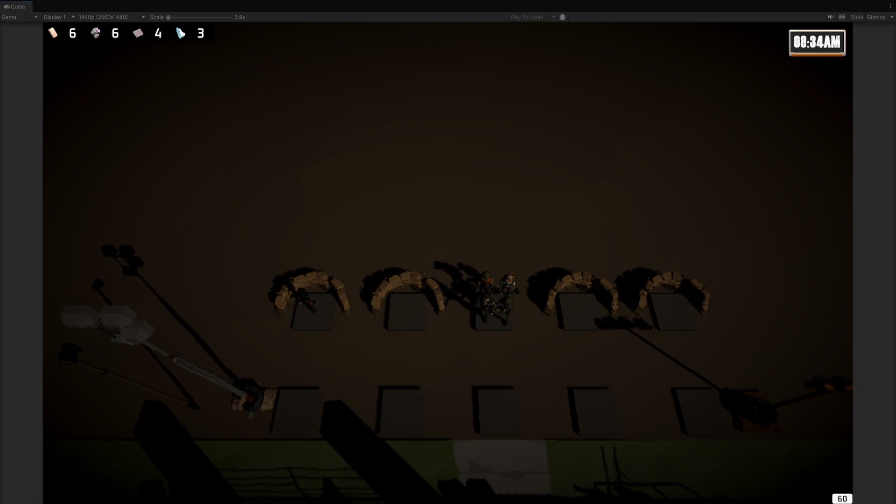
pyautogui.click(479, 273)
pyautogui.rightClick(526, 247)
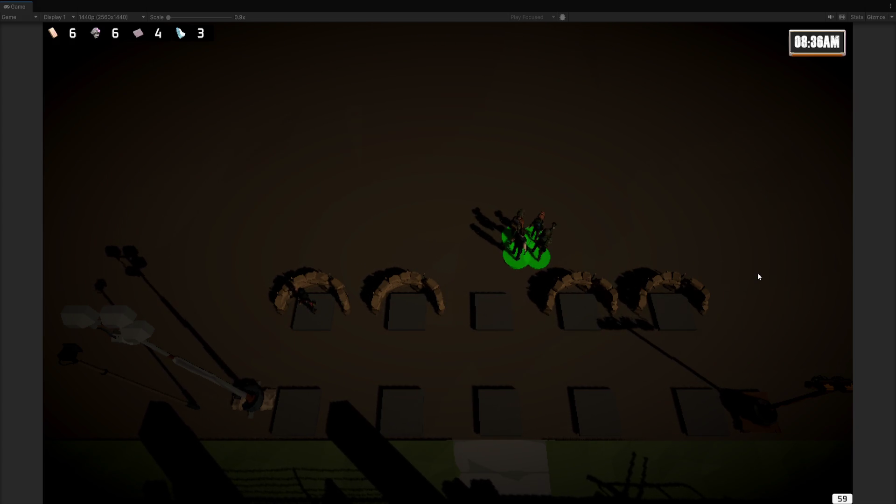
pyautogui.moveTo(840, 276)
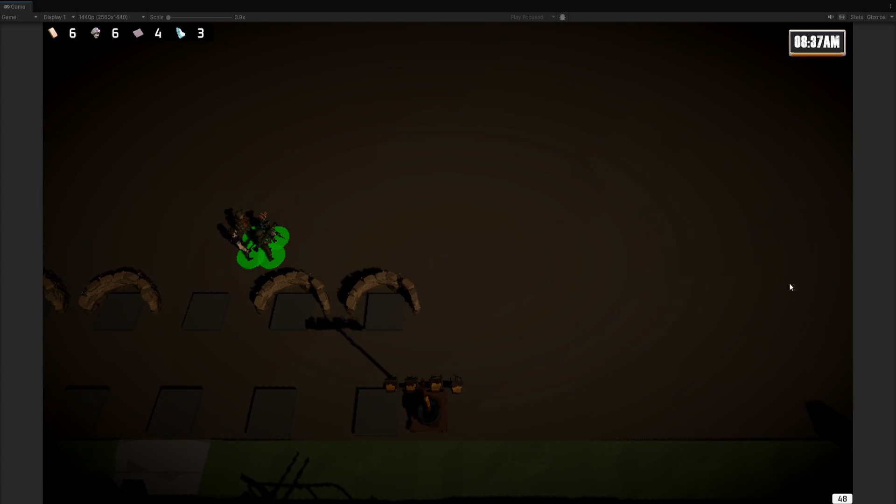
pyautogui.press('space')
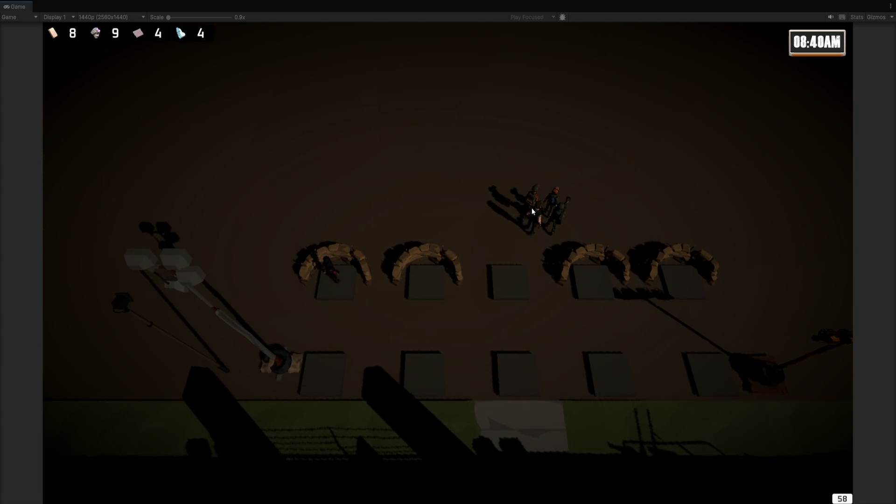
# Step: Send a single soldier from the squad to the empty middle plot
pyautogui.click(531, 209)
pyautogui.rightClick(512, 278)
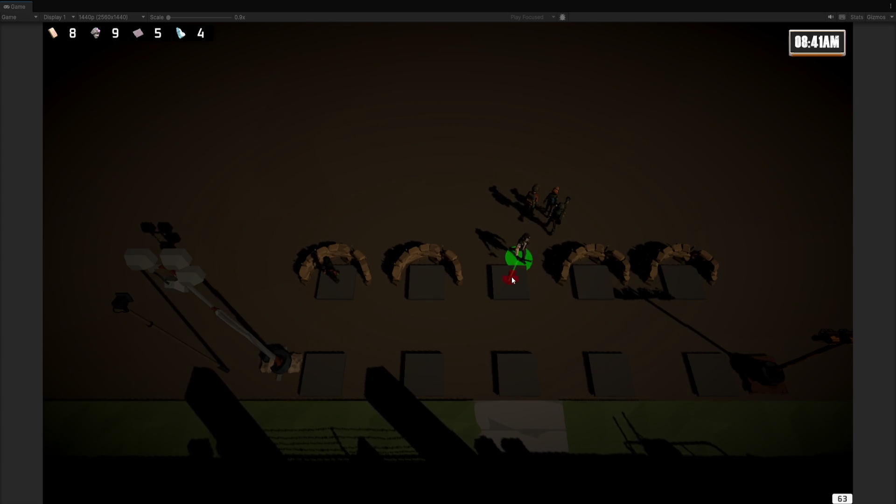
pyautogui.press('s')
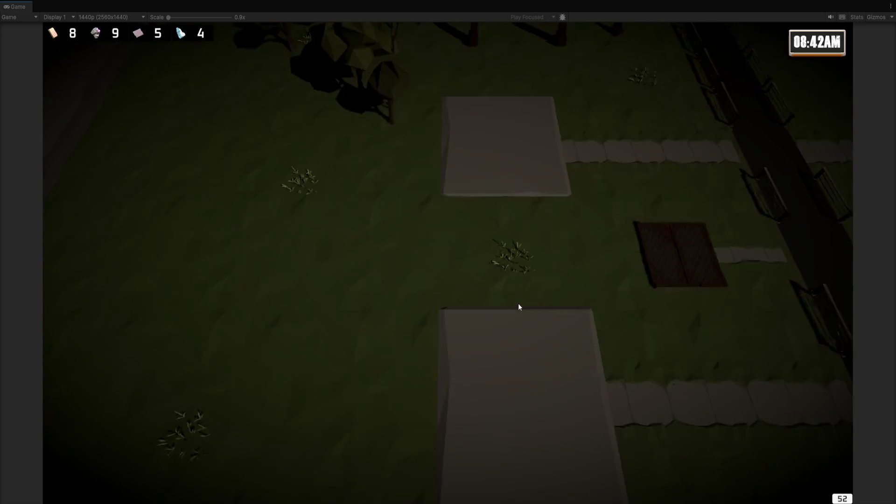
# Step: Pan down to the soldiers by the tree, then right and north to the sandbag trenches
pyautogui.press('s')
pyautogui.press('space')
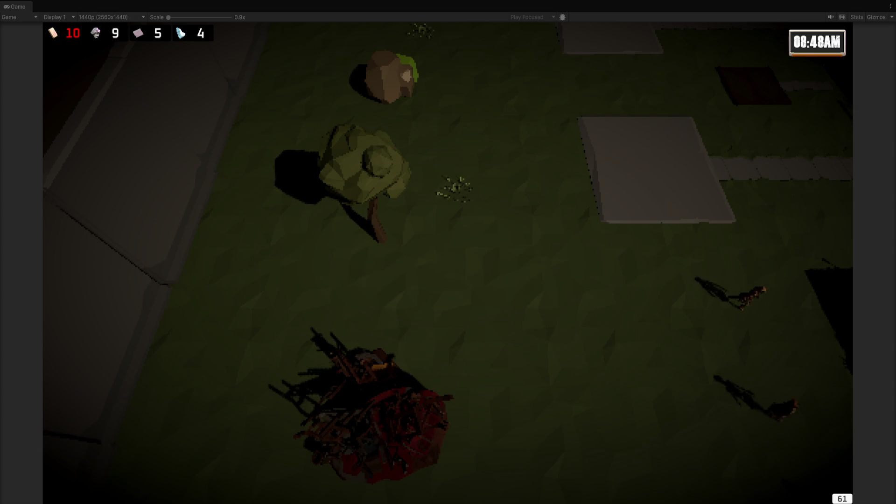
pyautogui.press('d')
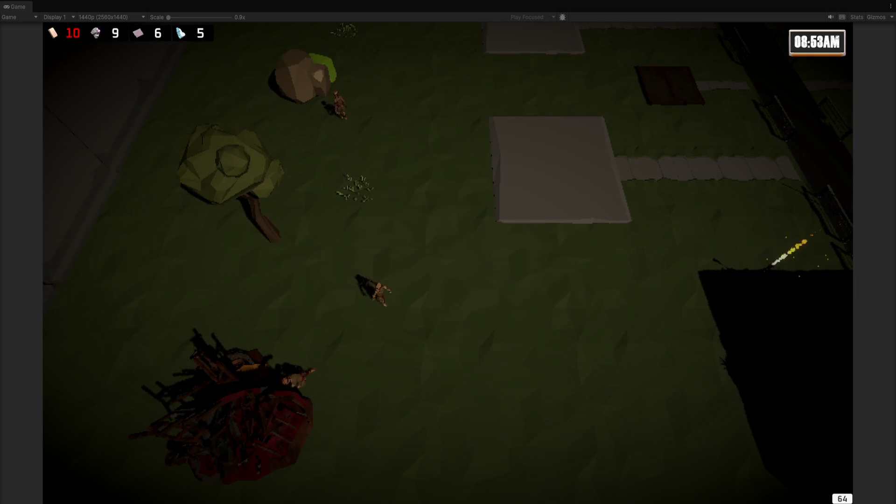
pyautogui.press('d')
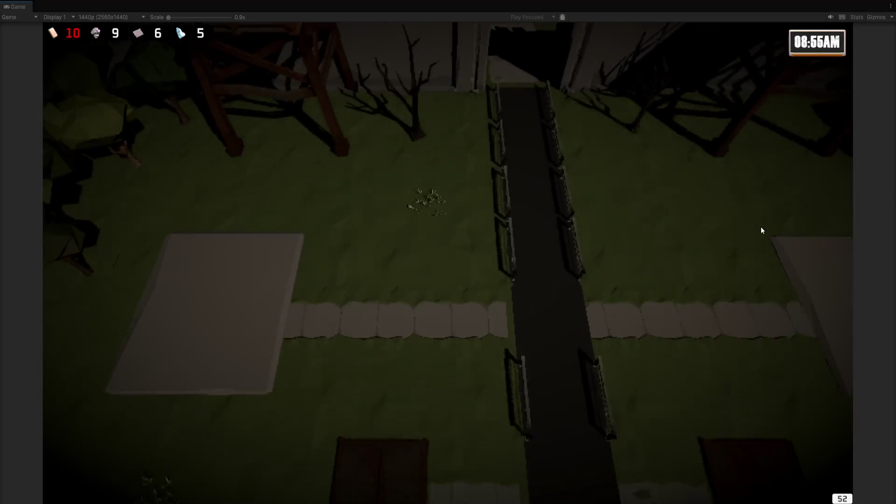
pyautogui.press('w')
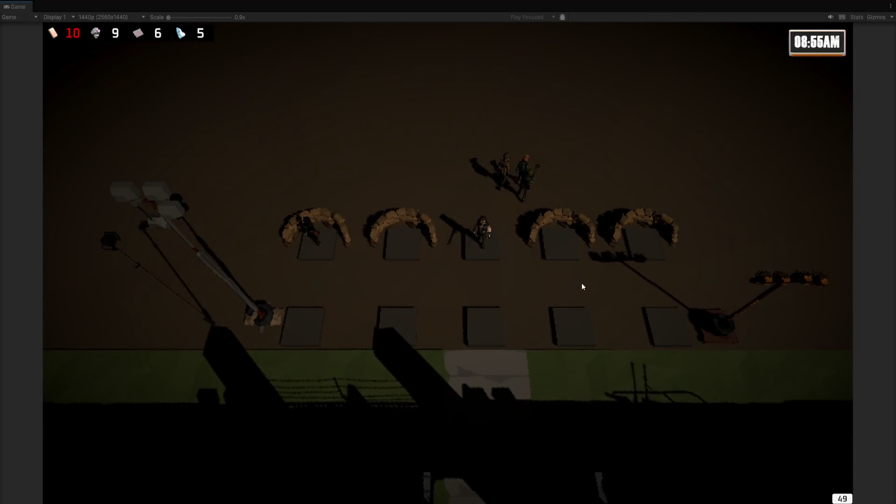
# Step: Post the soldiers into the middle, left and right sandbag trenches
pyautogui.press('w')
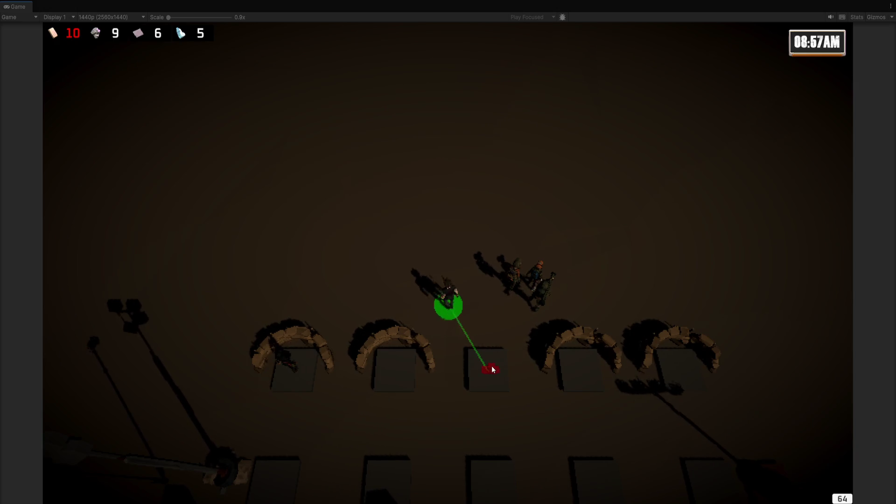
pyautogui.press('s')
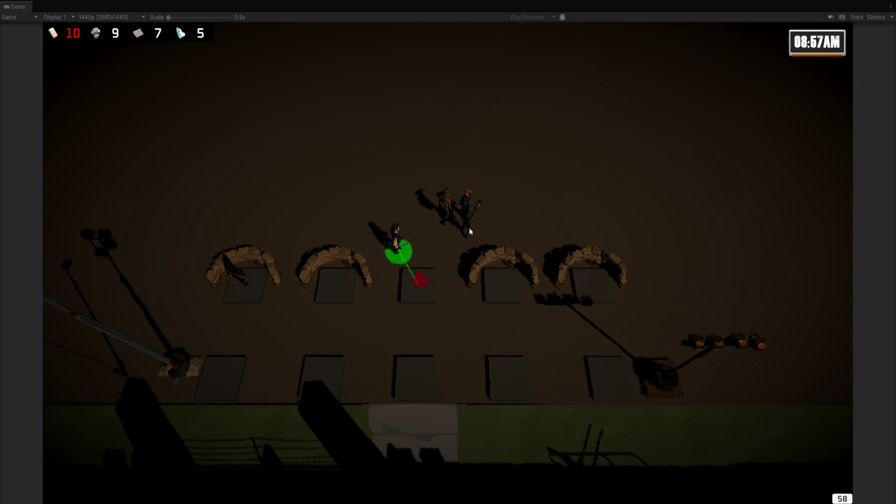
pyautogui.click(602, 291)
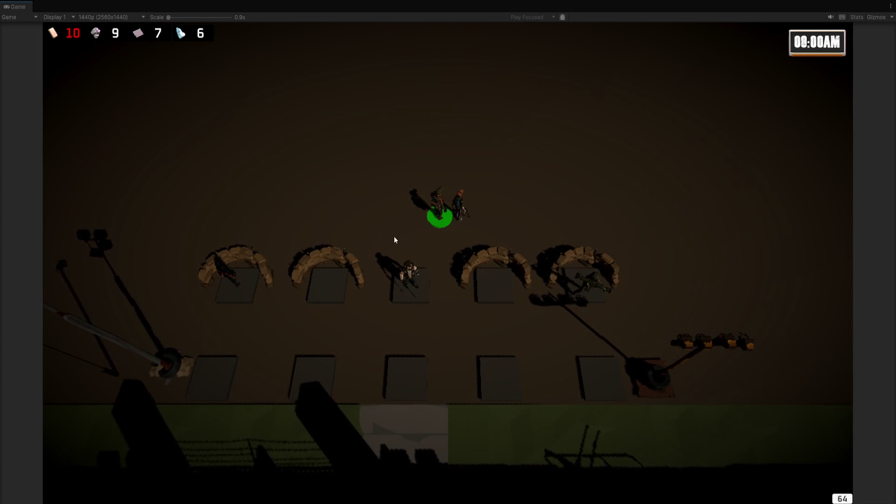
pyautogui.click(324, 286)
pyautogui.click(460, 211)
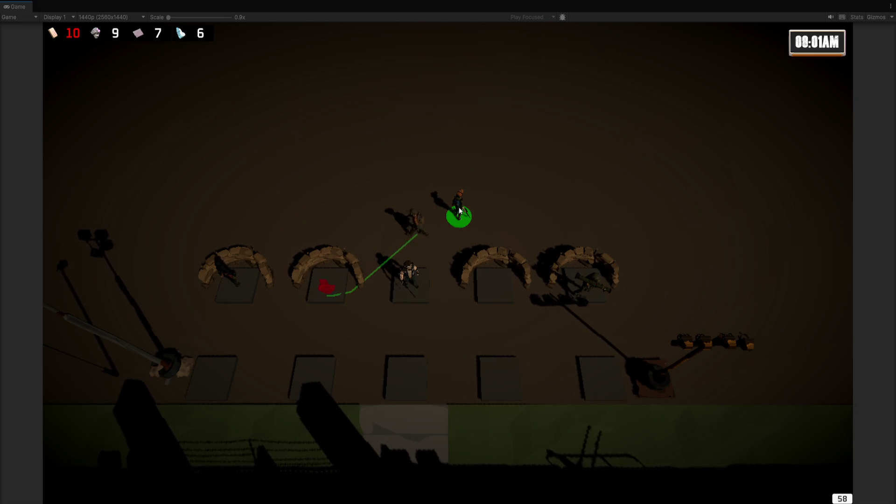
pyautogui.click(493, 301)
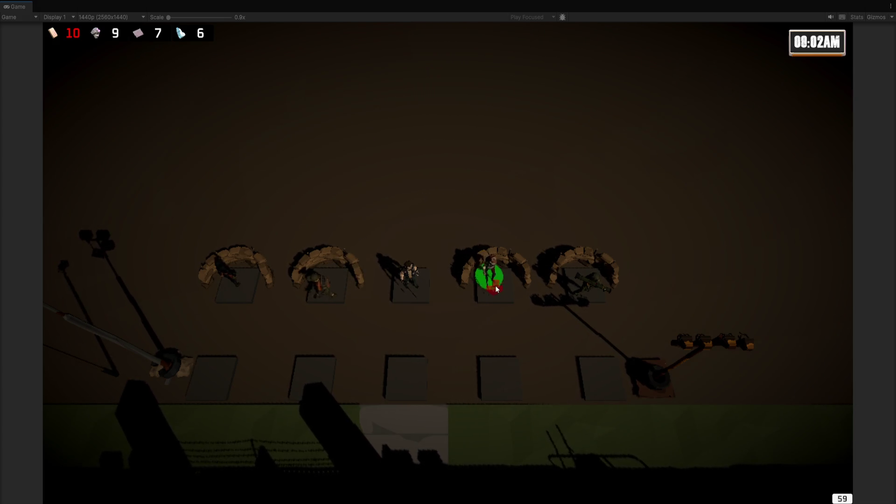
pyautogui.scroll(-1, 518, 334)
# Step: Buy a Scrapyard for the empty grave-area plot from the building shop
pyautogui.press('s')
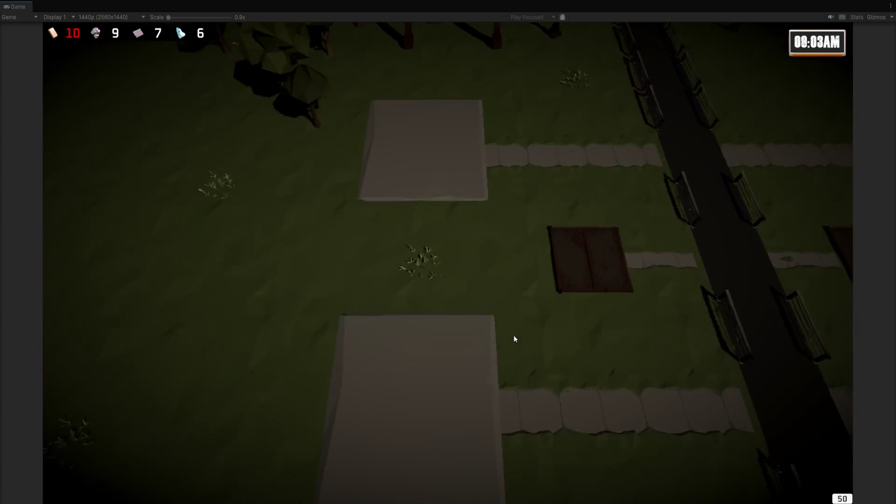
pyautogui.press('w')
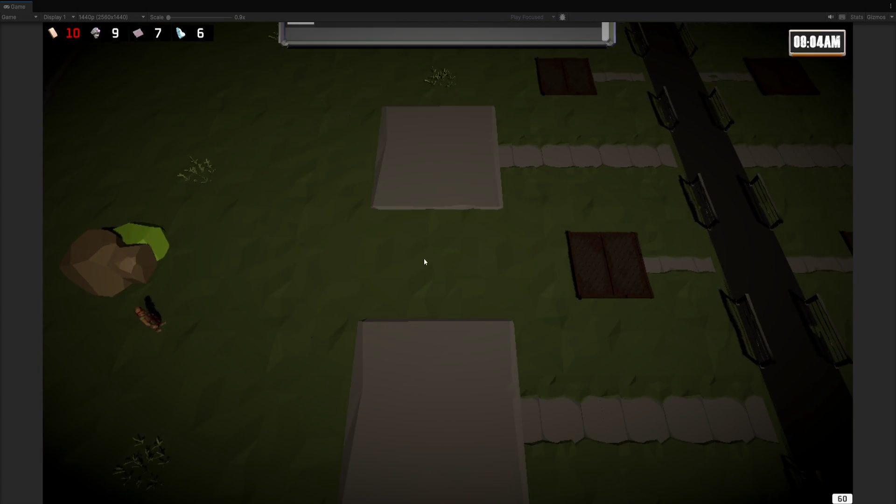
pyautogui.scroll(1, 425, 242)
pyautogui.scroll(-1, 427, 250)
pyautogui.click(441, 252)
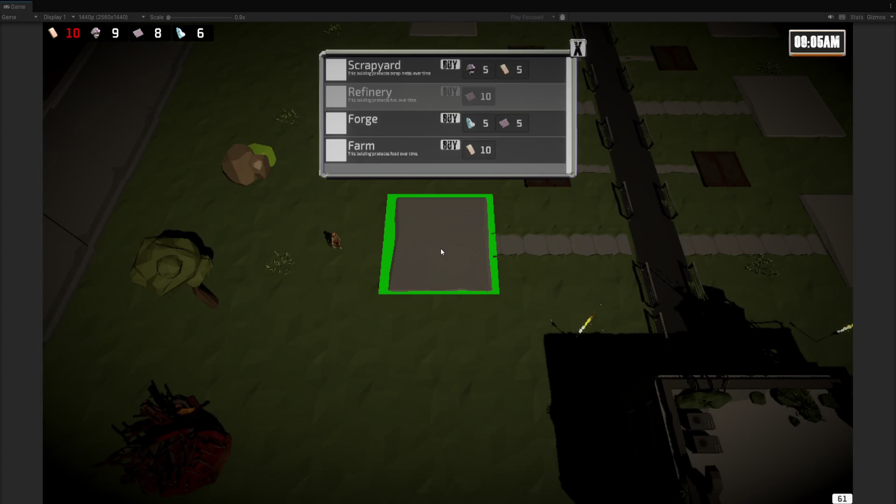
pyautogui.scroll(1, 428, 256)
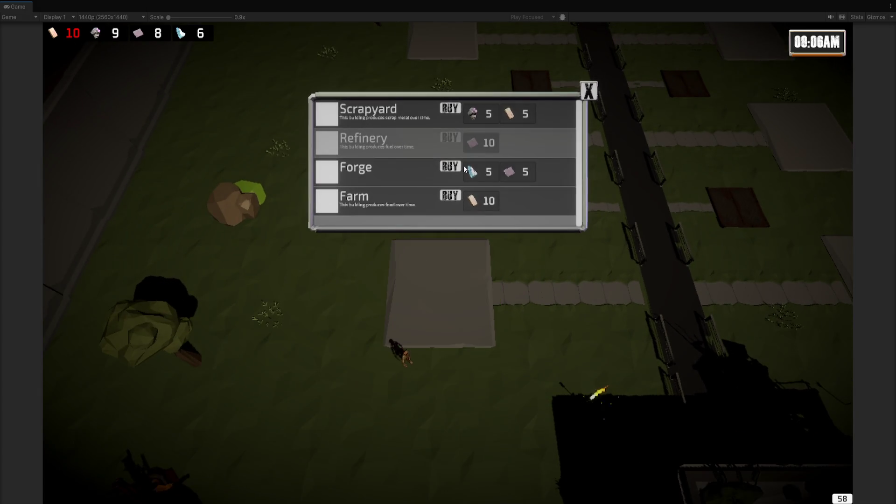
pyautogui.click(453, 112)
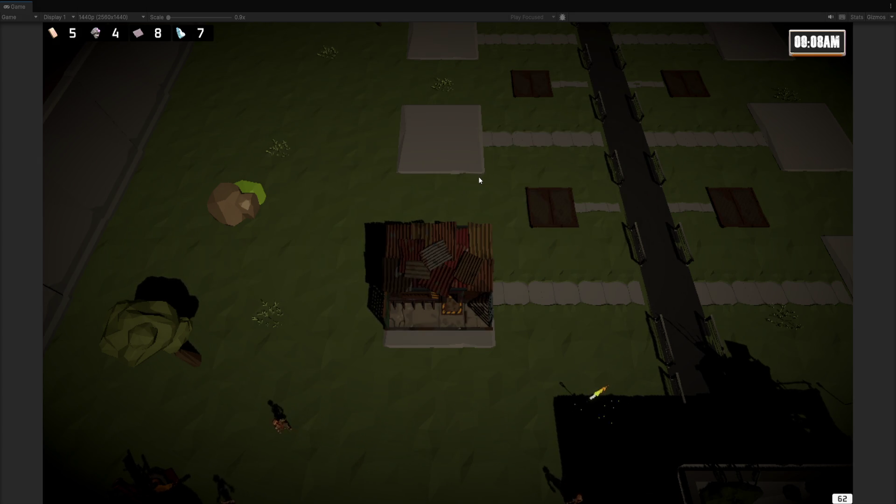
pyautogui.press('d')
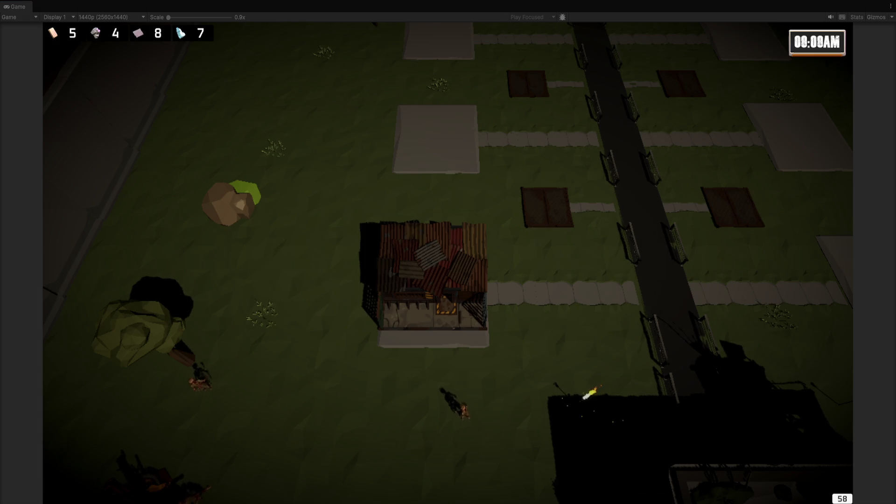
pyautogui.press('d')
pyautogui.press('d')
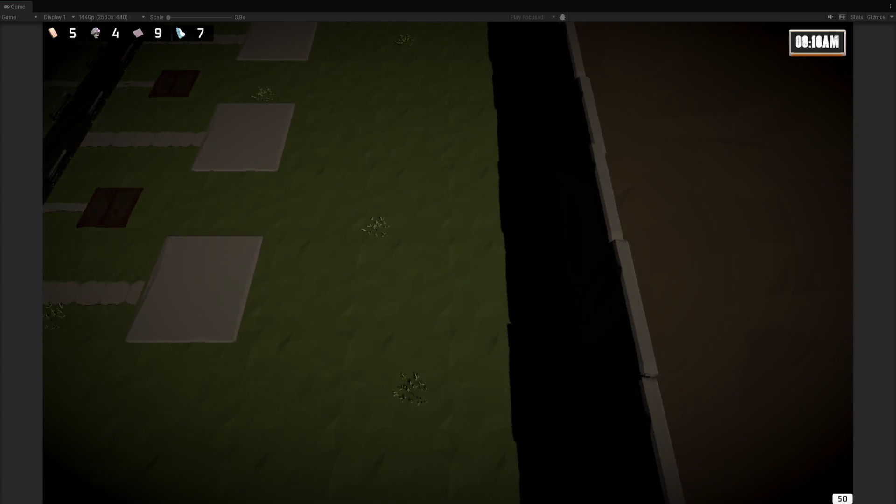
# Step: Keep panning the camera east past the wall into the empty black void
pyautogui.press('d')
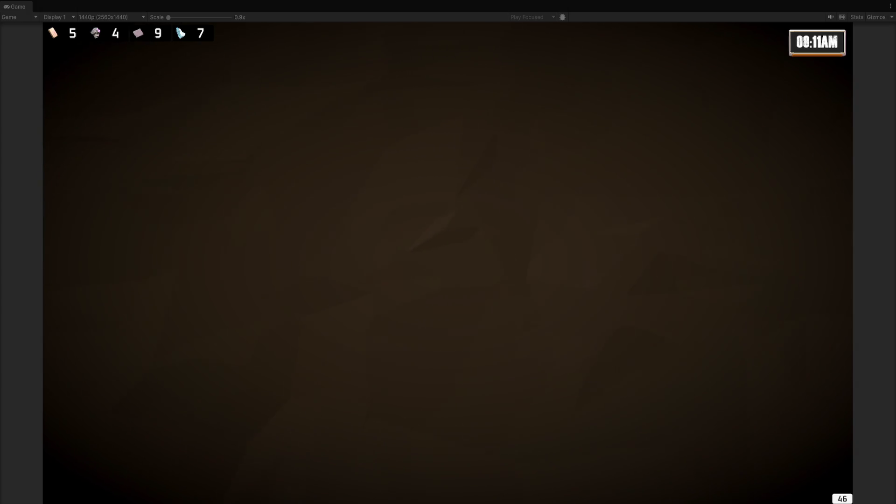
pyautogui.press('d')
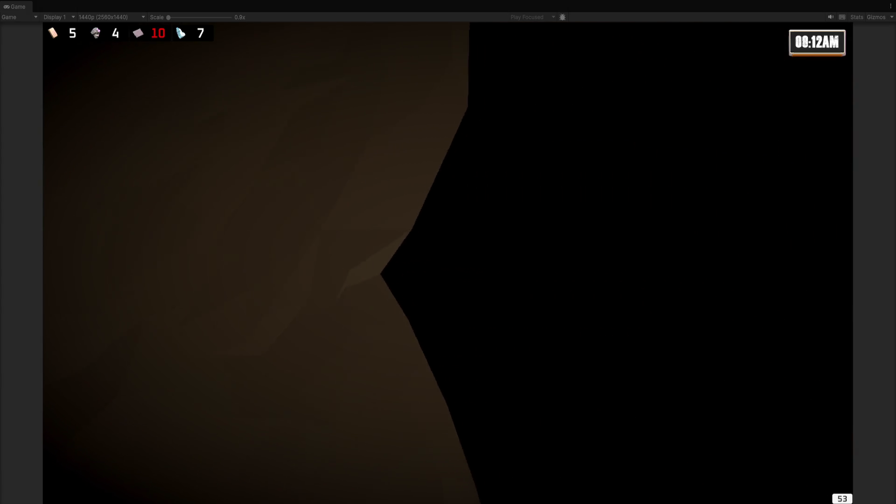
pyautogui.press('d')
pyautogui.press('d')
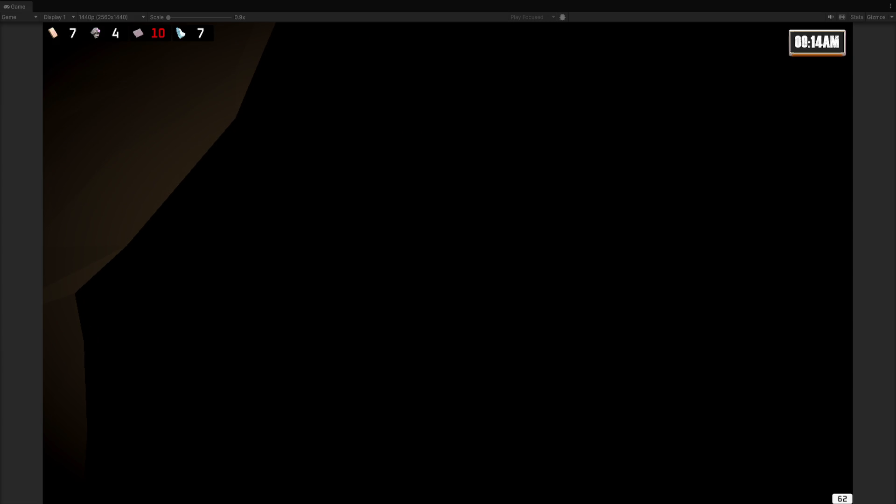